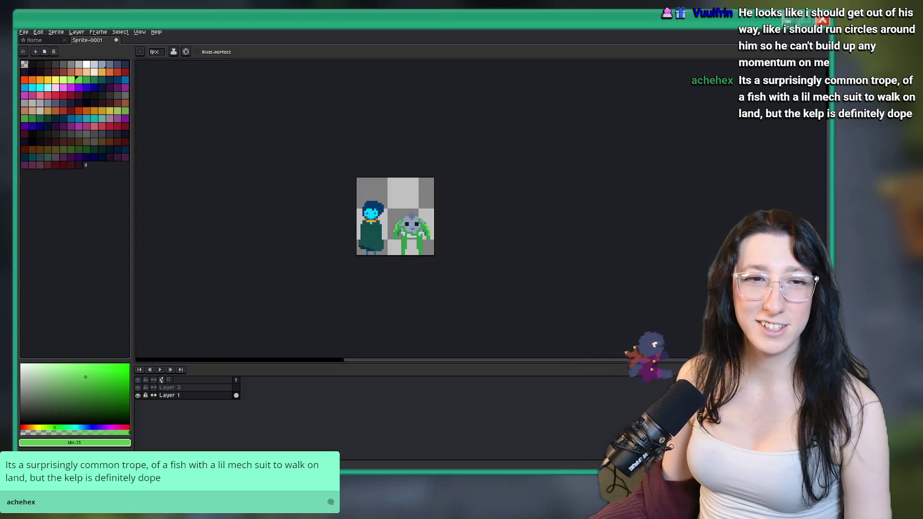
# Shade the creature's body and legs with dark green pixels from the palette.
pyautogui.scroll(4, 414, 217)
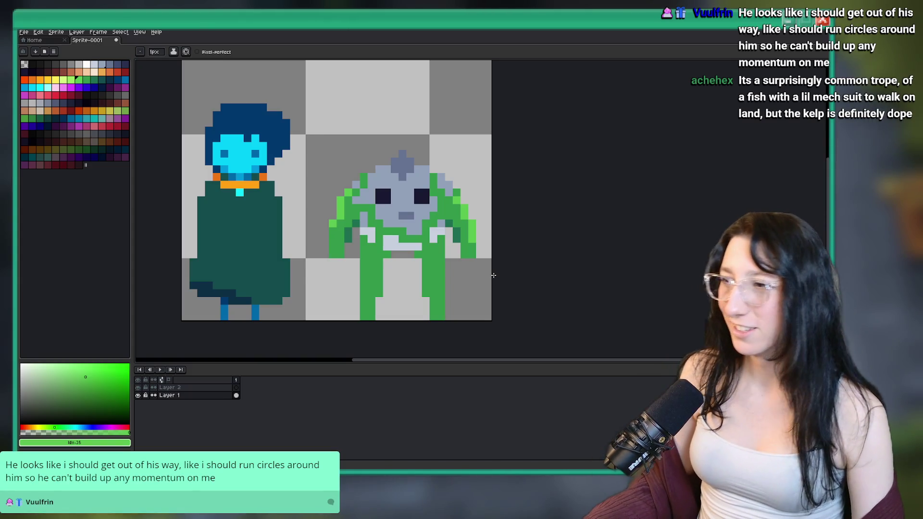
pyautogui.scroll(2, 402, 293)
pyautogui.click(86, 79)
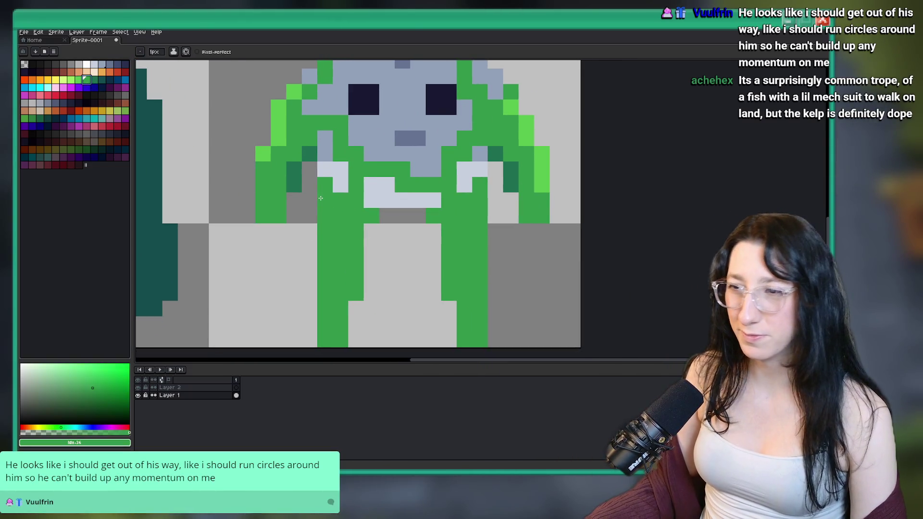
pyautogui.click(93, 79)
pyautogui.click(356, 229)
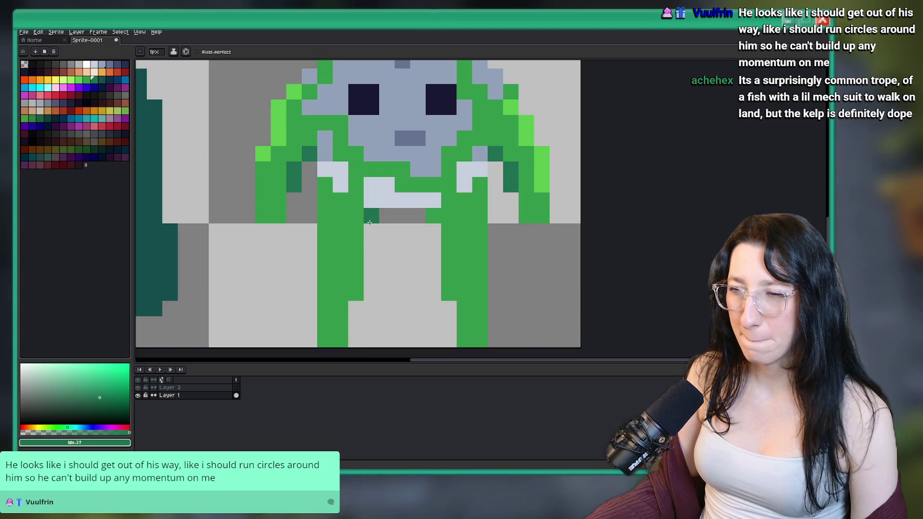
pyautogui.scroll(-3, 446, 272)
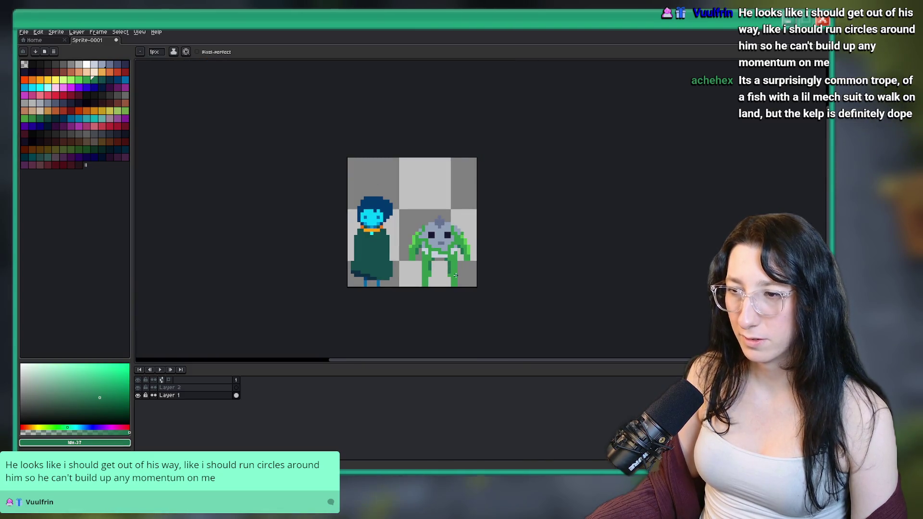
pyautogui.scroll(3, 413, 250)
pyautogui.scroll(-3, 406, 237)
pyautogui.scroll(3, 406, 237)
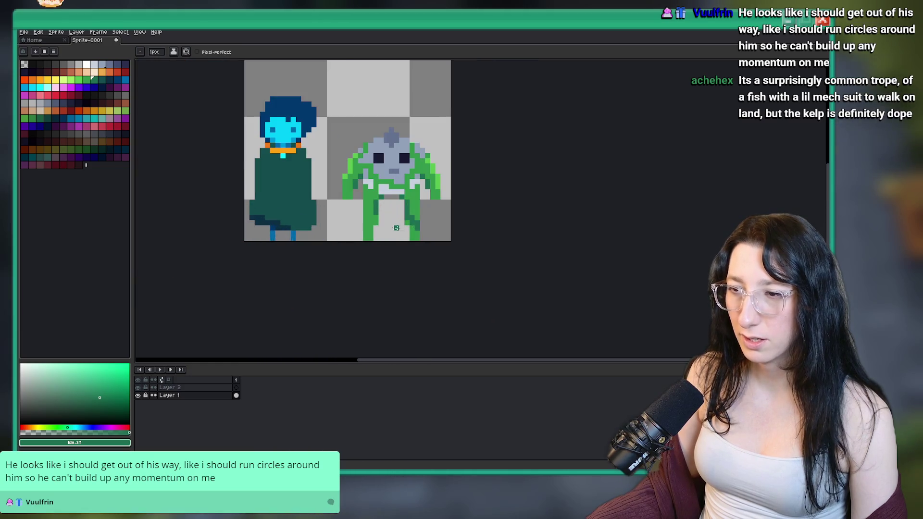
pyautogui.scroll(-3, 418, 256)
pyautogui.scroll(5, 503, 295)
pyautogui.scroll(-2, 503, 295)
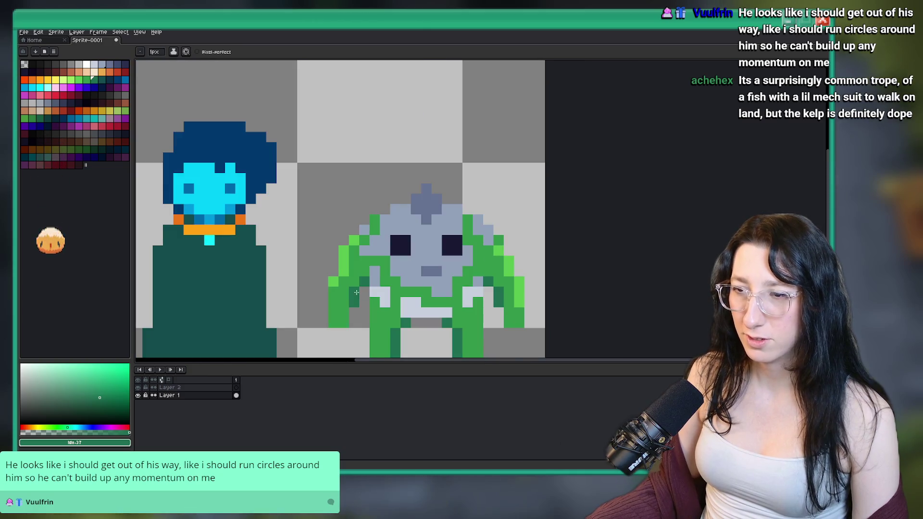
pyautogui.scroll(1, 414, 264)
pyautogui.scroll(-1, 327, 236)
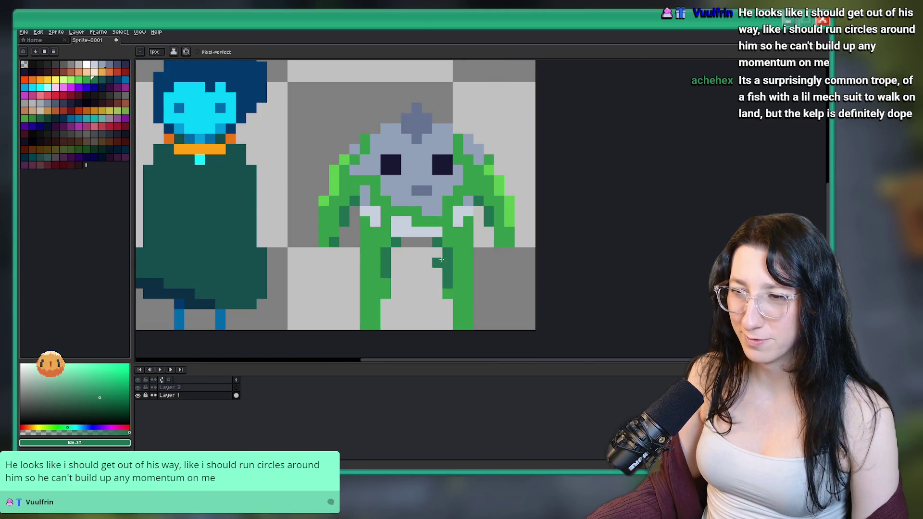
pyautogui.scroll(1, 369, 290)
# Eyedrop the body's mid-green and extend the left arm downward with extra pixels.
pyautogui.press('i')
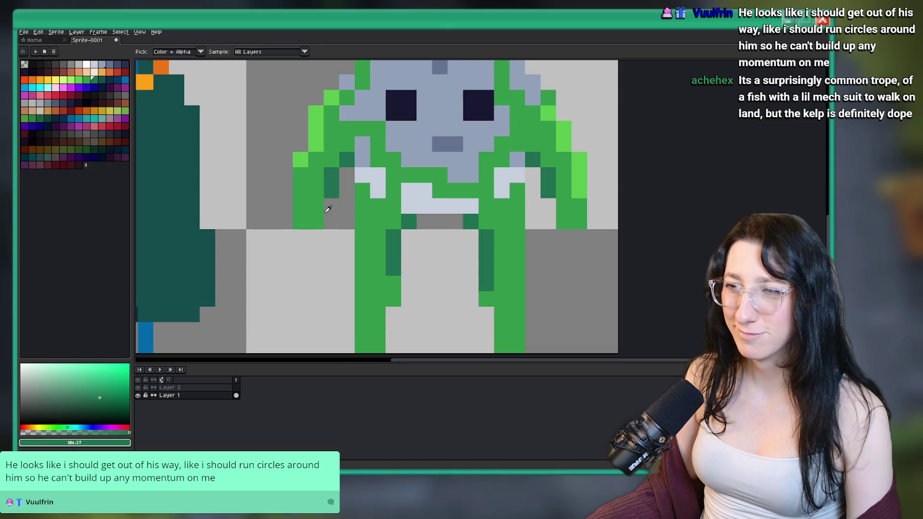
pyautogui.click(326, 212)
pyautogui.scroll(1, 320, 210)
pyautogui.press('b')
pyautogui.click(270, 246)
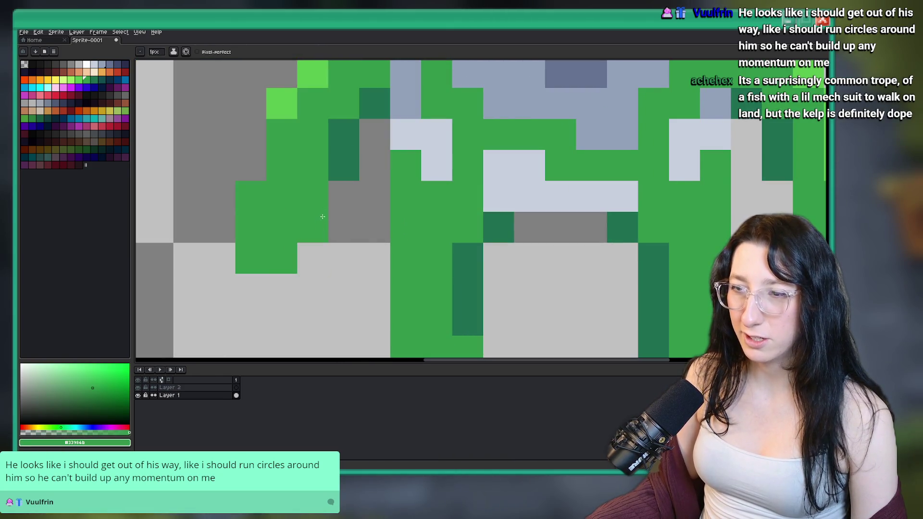
pyautogui.scroll(-5, 330, 207)
pyautogui.scroll(5, 326, 255)
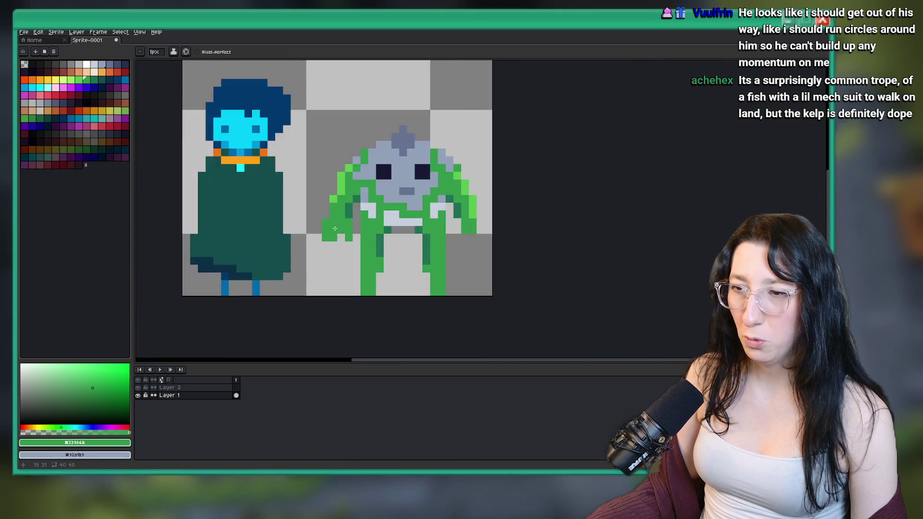
pyautogui.click(326, 255)
pyautogui.click(331, 257)
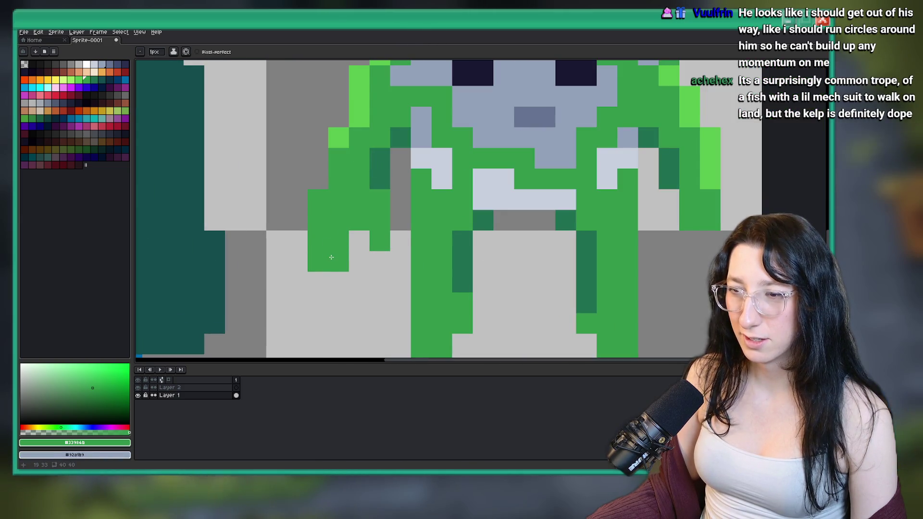
pyautogui.scroll(-4, 332, 257)
pyautogui.scroll(3, 328, 233)
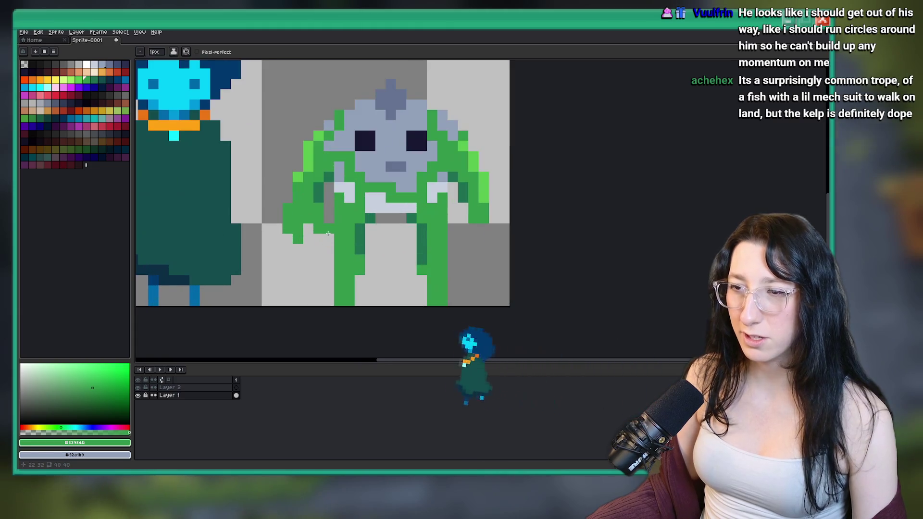
# Select the right arm's end with the rectangular marquee and move it lower.
pyautogui.press('m')
pyautogui.moveTo(281, 202)
pyautogui.mouseDown()
pyautogui.moveTo(325, 245)
pyautogui.moveTo(487, 223)
pyautogui.mouseUp()
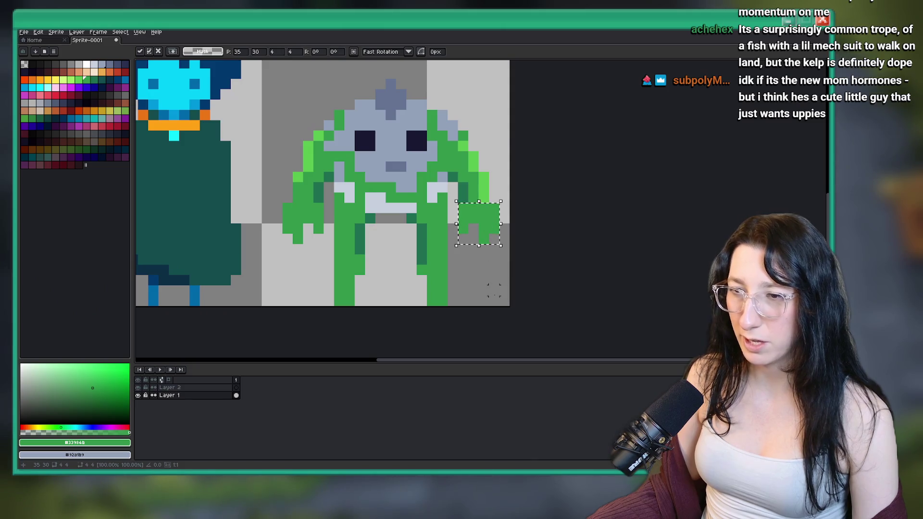
pyautogui.press('Return')
pyautogui.scroll(-3, 431, 284)
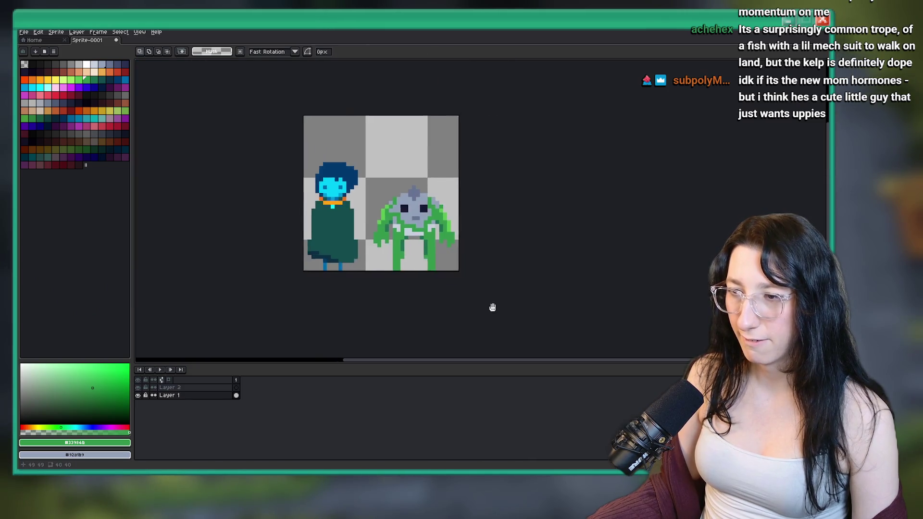
pyautogui.scroll(4, 466, 282)
# Touch up the hand with a green pixel using the pencil.
pyautogui.press('b')
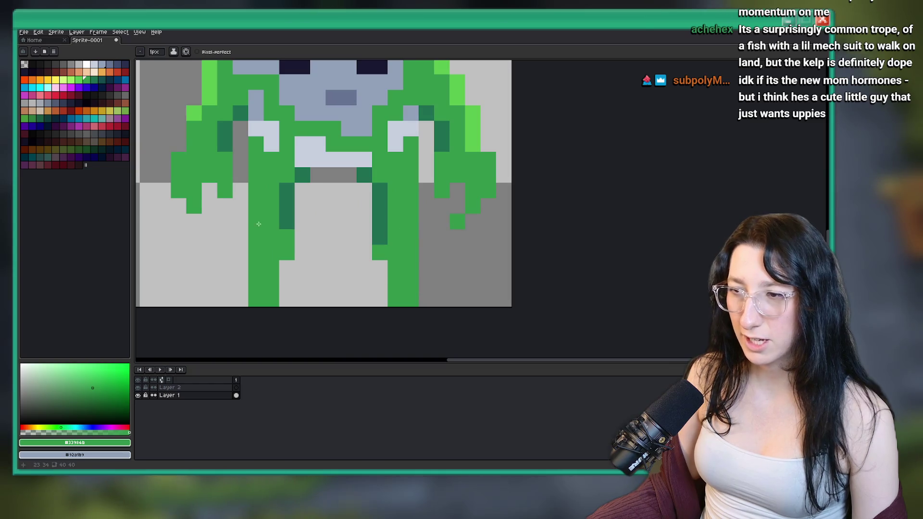
pyautogui.scroll(-3, 216, 221)
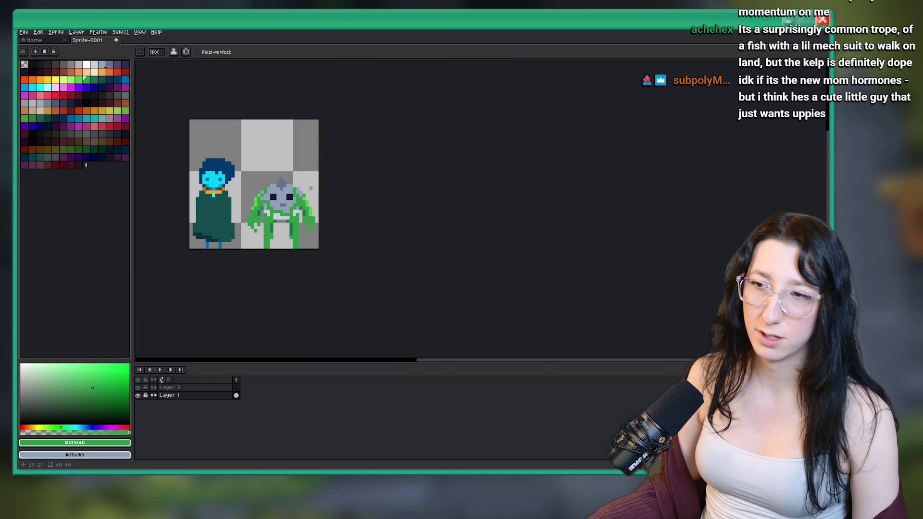
pyautogui.scroll(2, 321, 223)
pyautogui.click(286, 241)
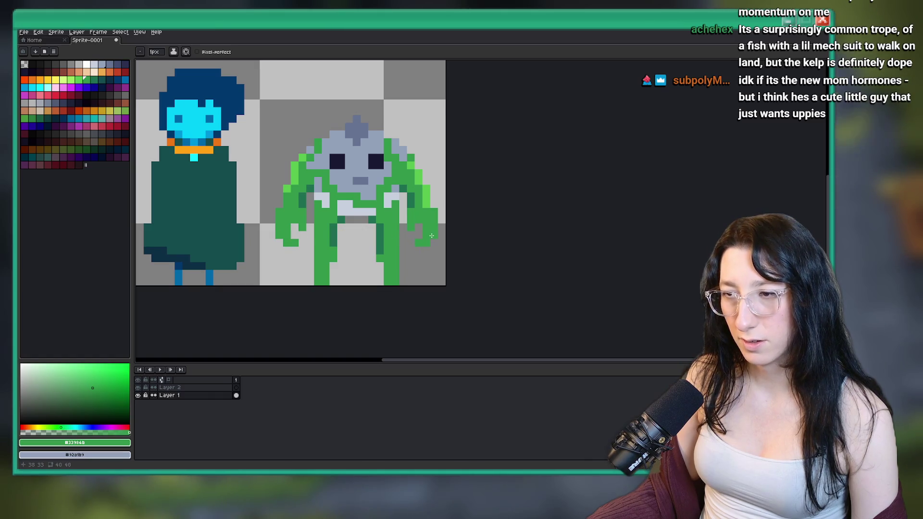
pyautogui.scroll(-2, 447, 256)
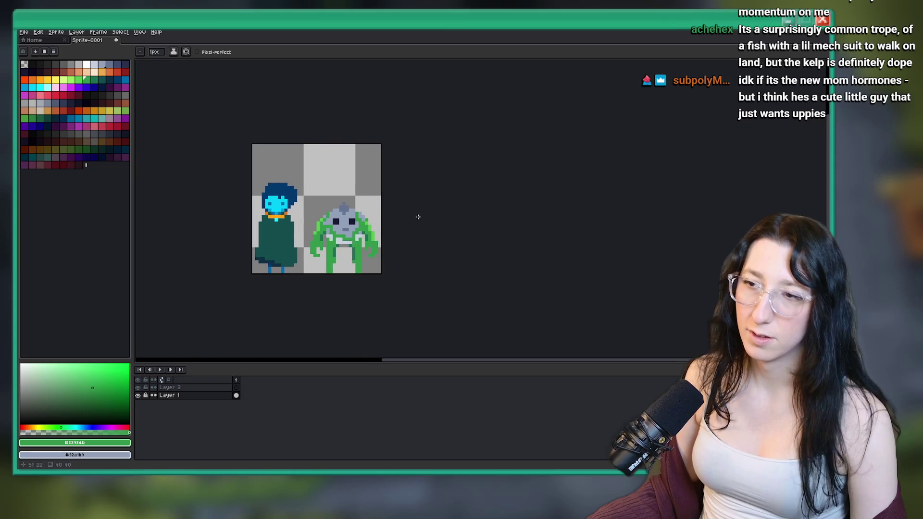
pyautogui.scroll(2, 364, 237)
pyautogui.scroll(2, 361, 232)
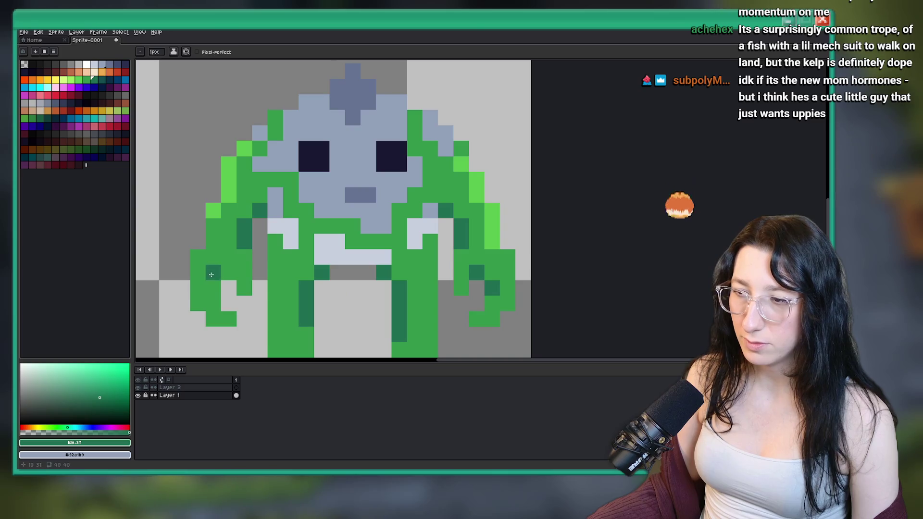
pyautogui.scroll(-1, 365, 309)
pyautogui.scroll(-3, 365, 309)
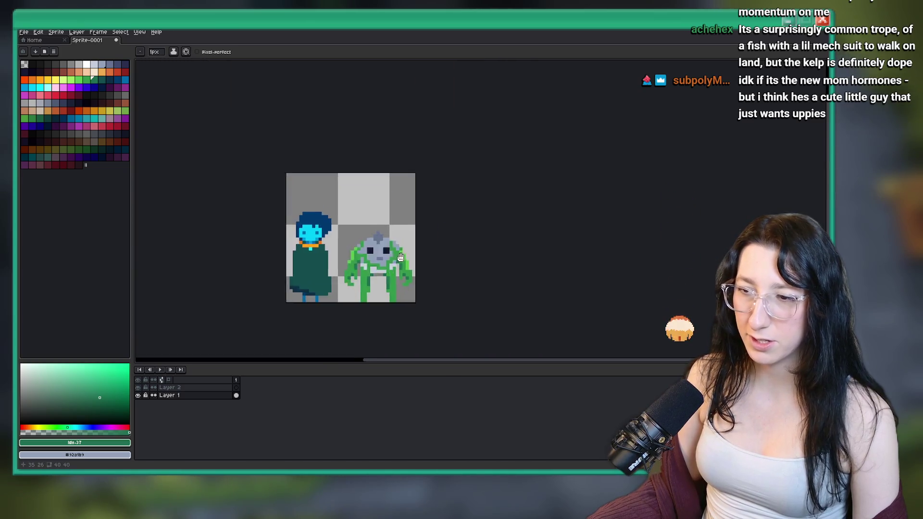
pyautogui.scroll(2, 337, 232)
pyautogui.scroll(1, 337, 232)
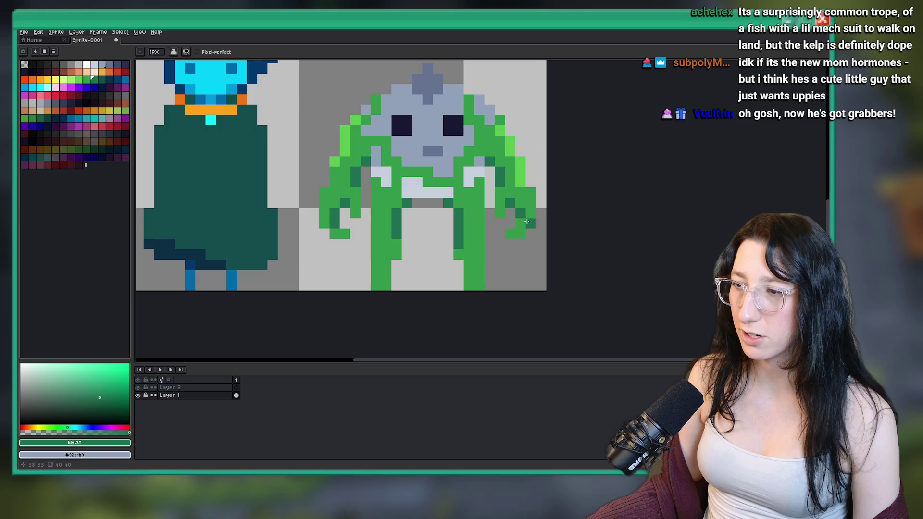
pyautogui.scroll(-4, 509, 233)
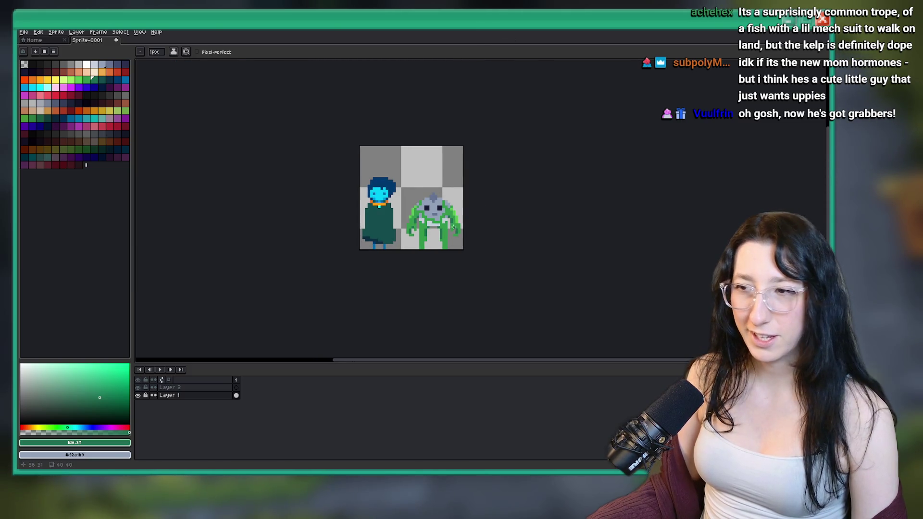
pyautogui.scroll(3, 454, 226)
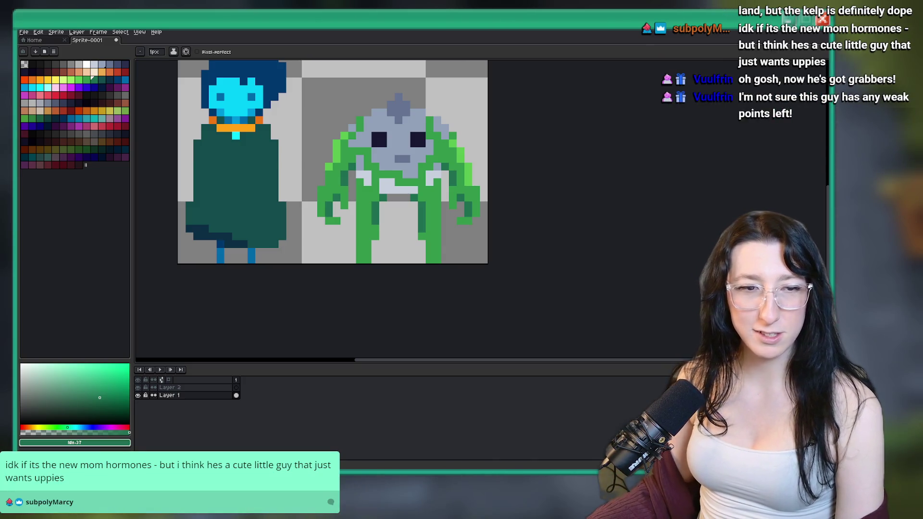
pyautogui.scroll(-2, 411, 166)
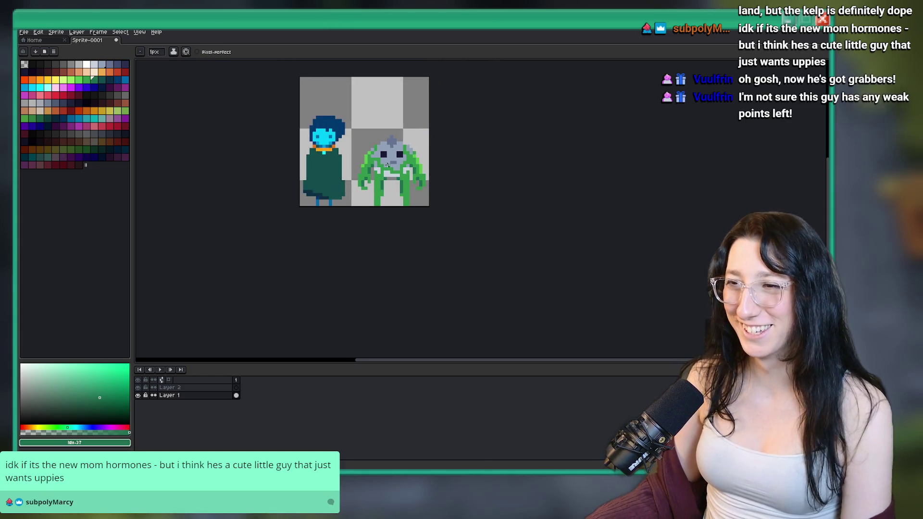
# Centre the view on the creature's face and sample the dark mouth colour.
pyautogui.scroll(1, 411, 166)
pyautogui.scroll(5, 411, 166)
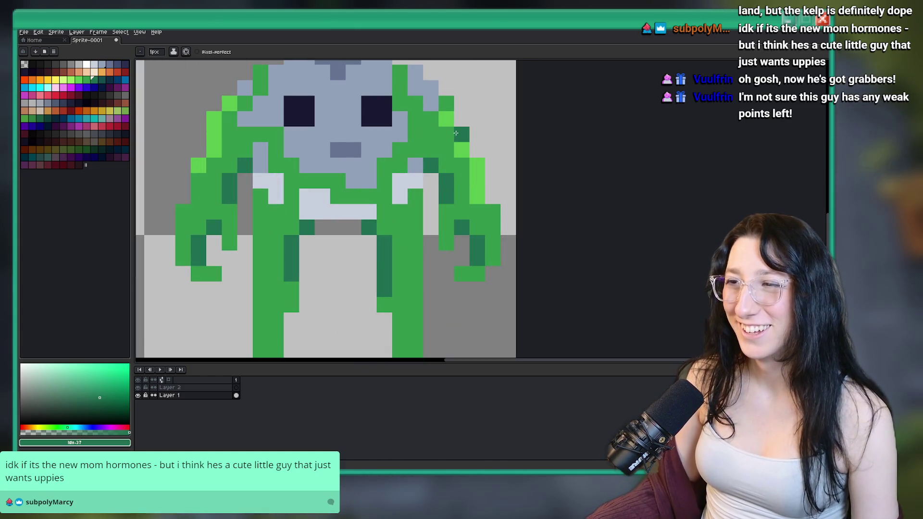
pyautogui.moveTo(457, 136); pyautogui.dragTo(459, 153)
pyautogui.press('i')
pyautogui.click(348, 166)
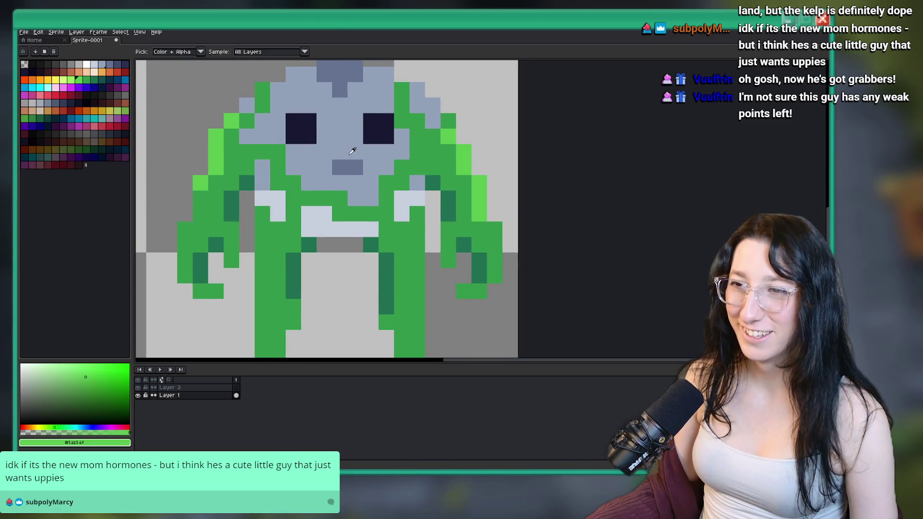
pyautogui.moveTo(349, 166); pyautogui.dragTo(378, 191)
pyautogui.scroll(2, 380, 190)
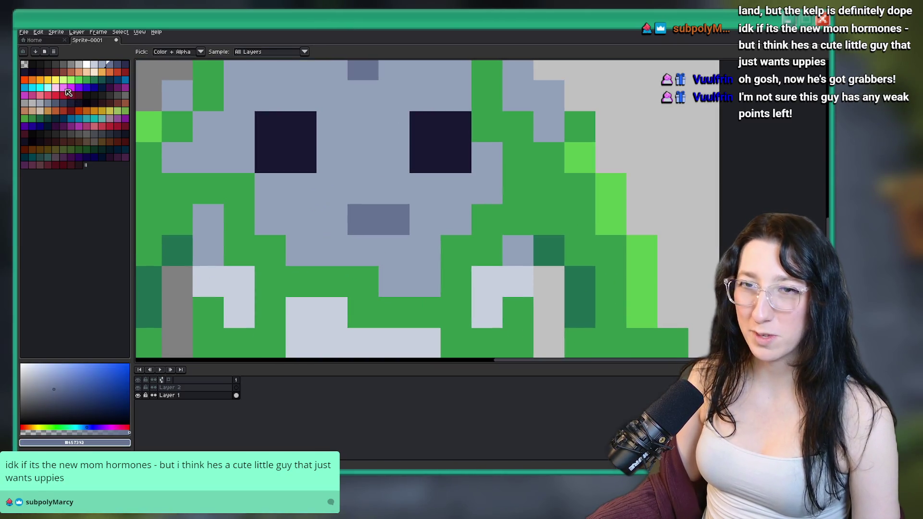
# Paint a peach cigarette beside the mouth, recolouring one pixel orange.
pyautogui.click(95, 73)
pyautogui.press('b')
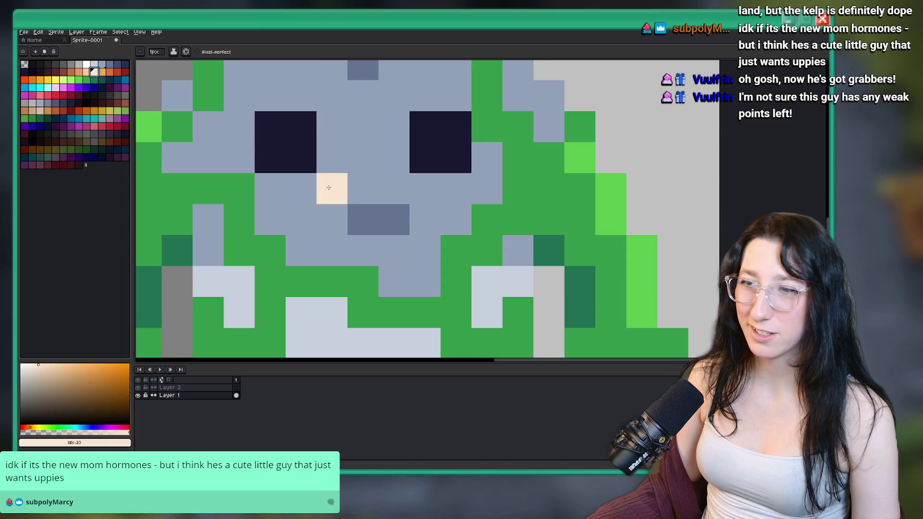
pyautogui.moveTo(334, 225); pyautogui.dragTo(288, 221)
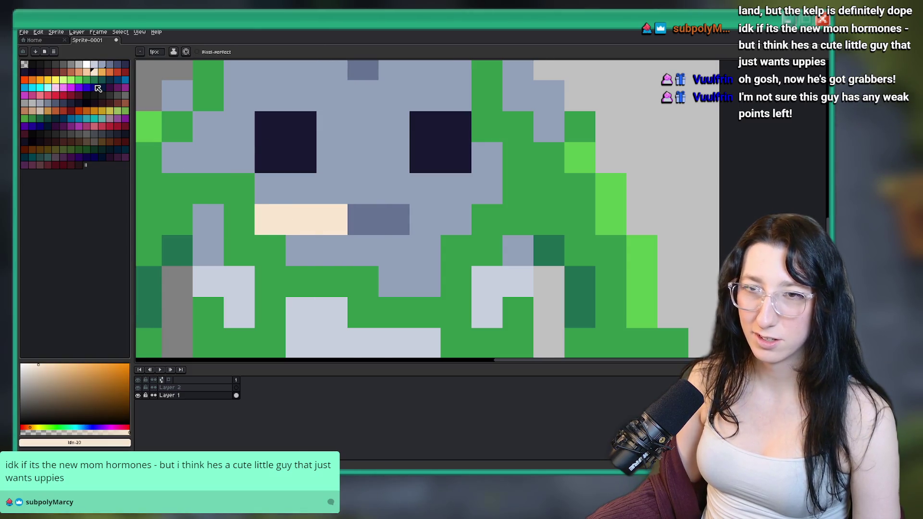
pyautogui.click(78, 72)
pyautogui.click(332, 220)
pyautogui.click(94, 74)
pyautogui.click(239, 219)
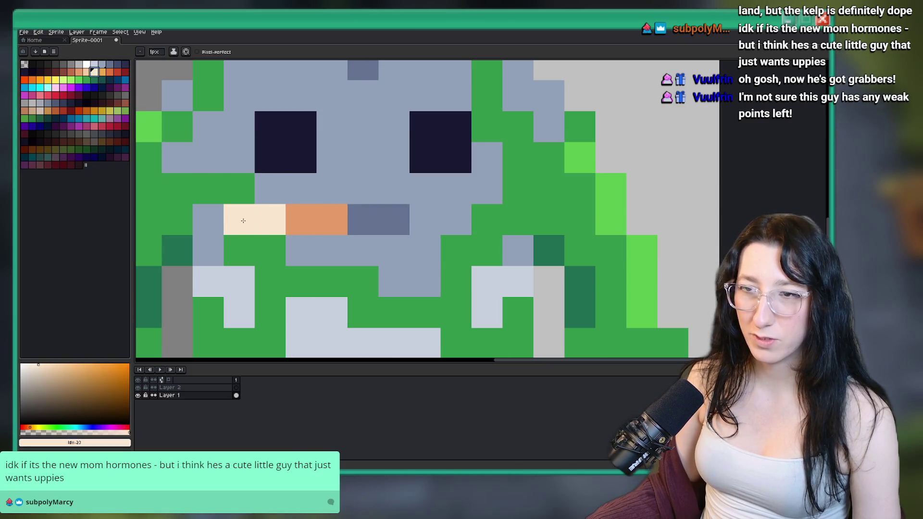
pyautogui.click(208, 219)
# Colour the cigarette's tip pixels orange.
pyautogui.scroll(-3, 208, 220)
pyautogui.scroll(2, 284, 178)
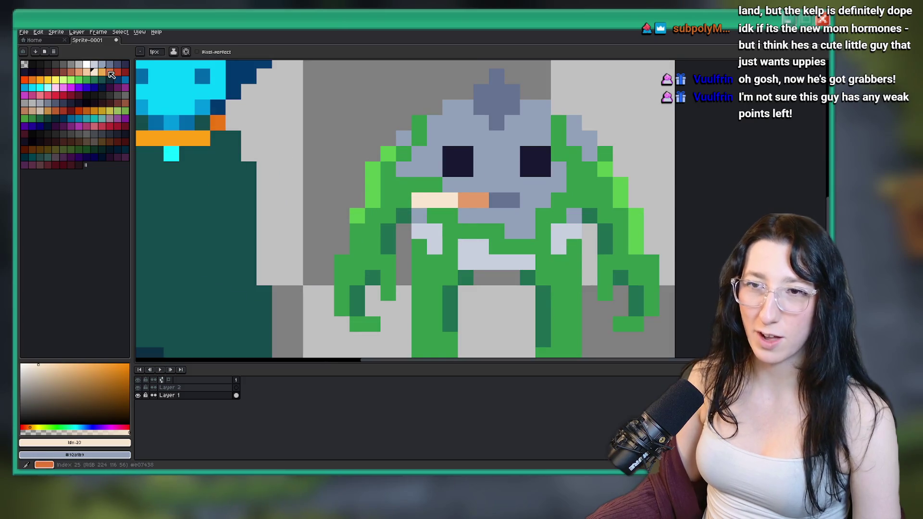
pyautogui.click(110, 72)
pyautogui.click(406, 200)
pyautogui.click(419, 200)
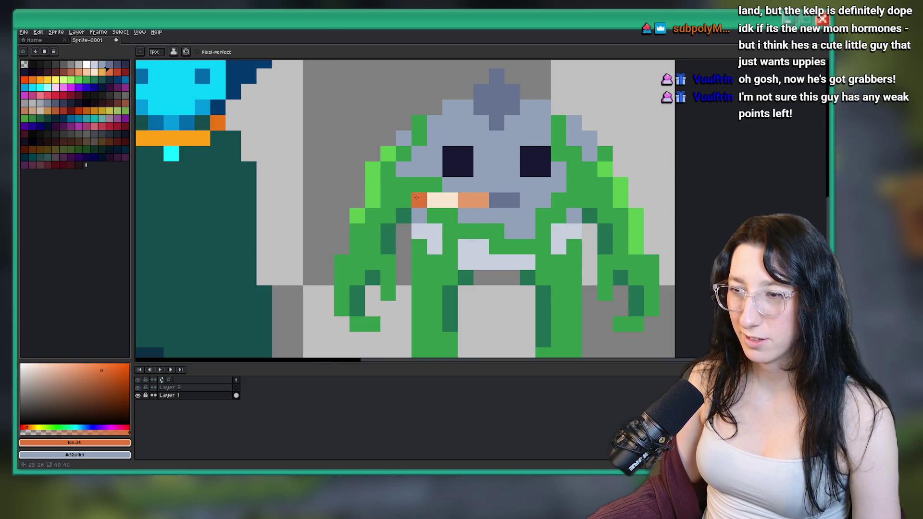
pyautogui.click(86, 65)
pyautogui.scroll(-2, 324, 136)
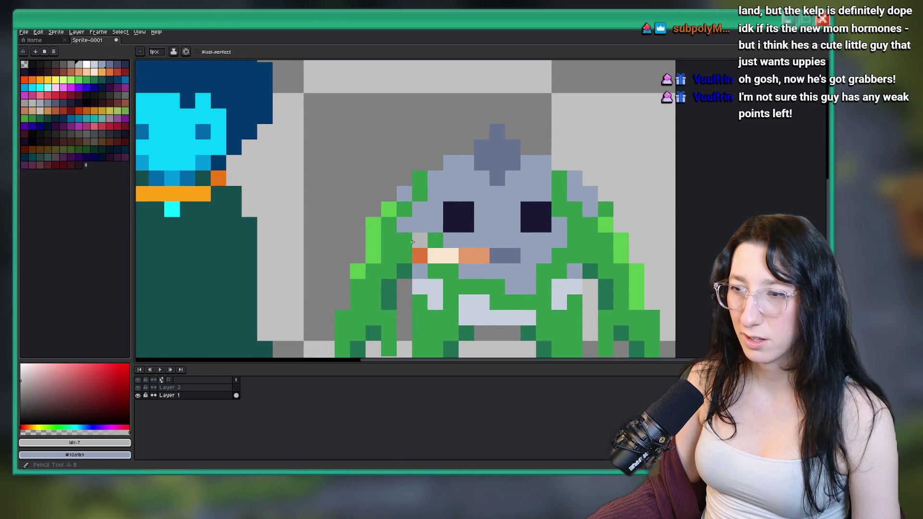
pyautogui.scroll(-2, 439, 265)
pyautogui.scroll(-2, 439, 265)
pyautogui.scroll(2, 398, 246)
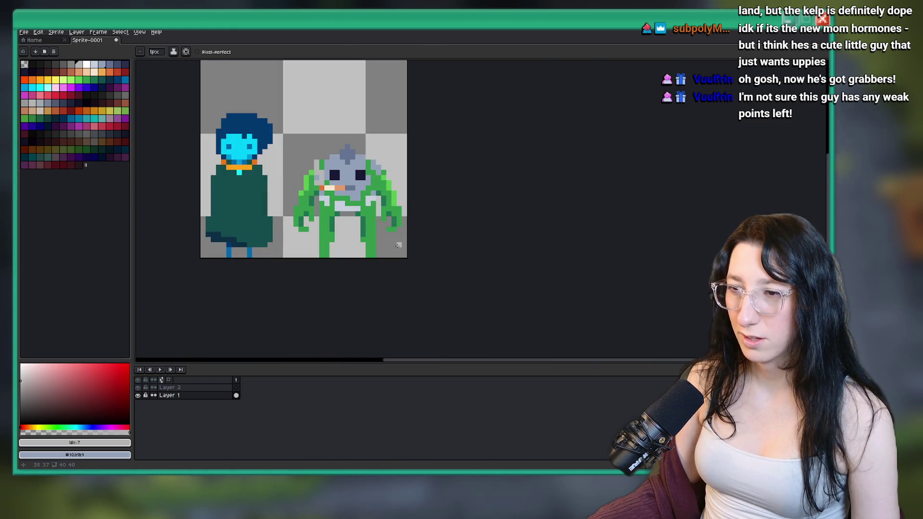
# Draw a thin light-grey smoke line above the cigarette plus one stray pixel.
pyautogui.moveTo(318, 157); pyautogui.dragTo(318, 139)
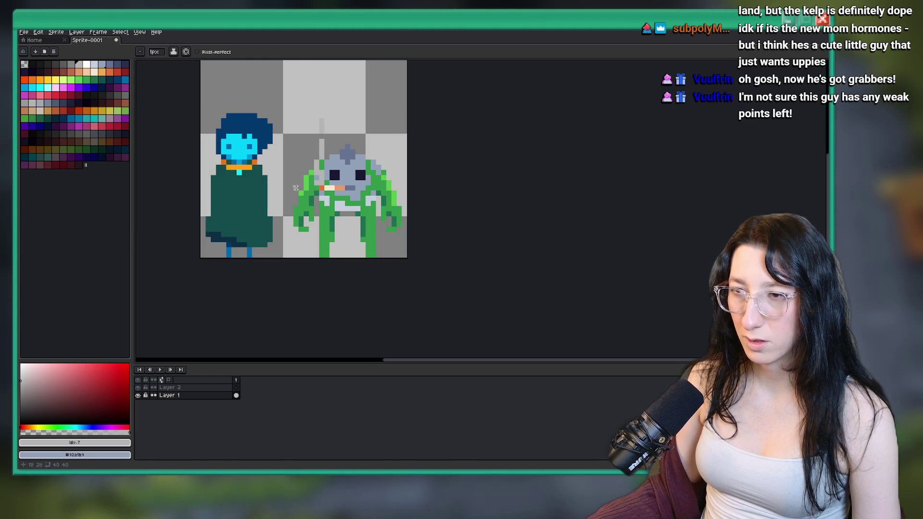
pyautogui.click(327, 113)
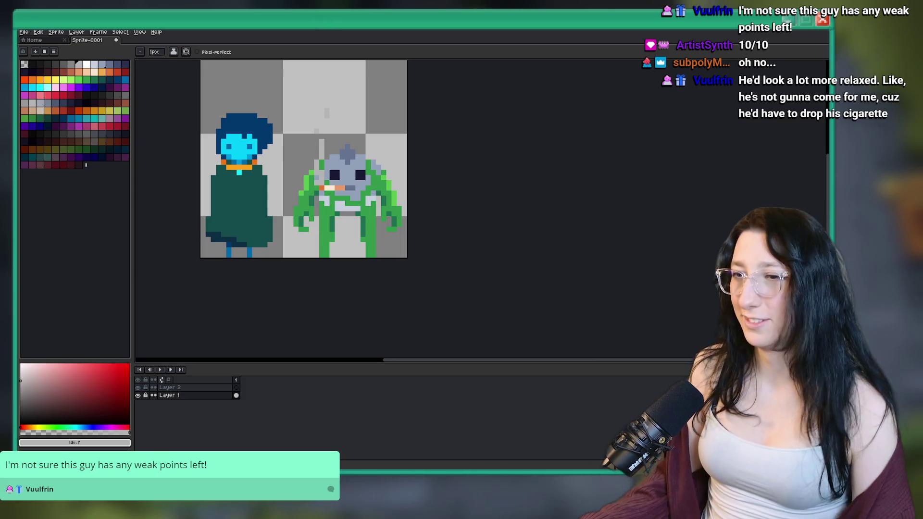
pyautogui.scroll(2, 333, 154)
pyautogui.scroll(-3, 341, 213)
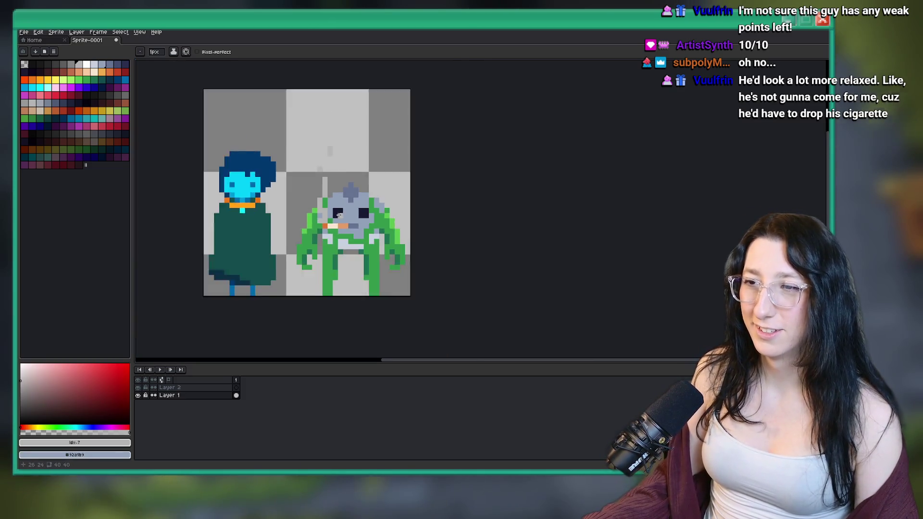
pyautogui.scroll(-2, 346, 216)
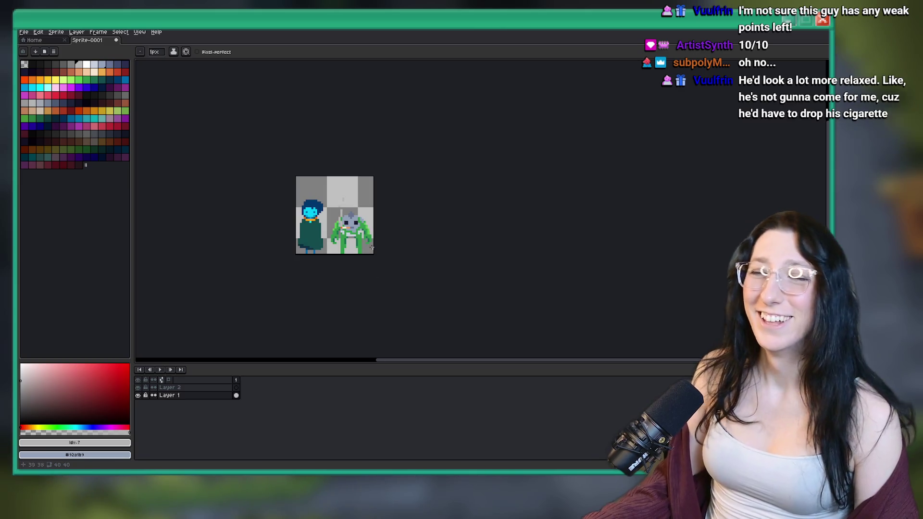
pyautogui.scroll(4, 358, 232)
pyautogui.scroll(-2, 315, 211)
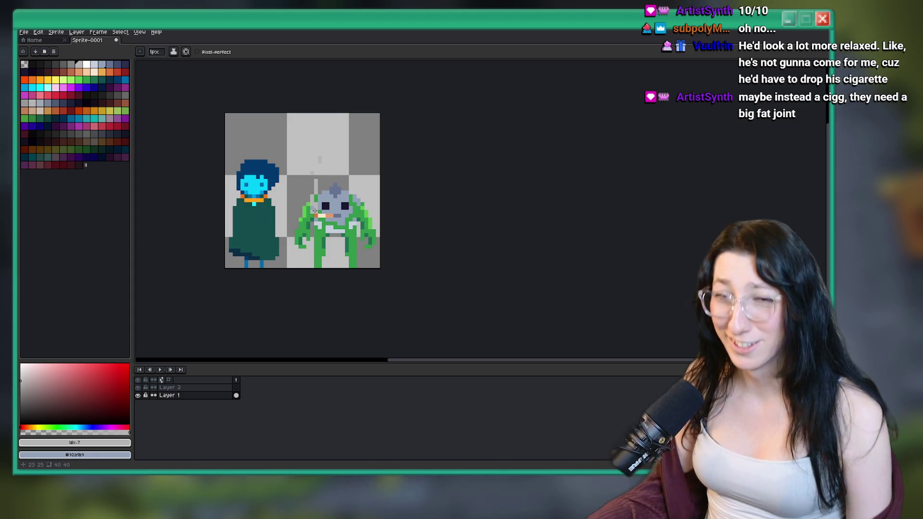
# Undo the smoke and cigarette pixels.
pyautogui.scroll(3, 344, 223)
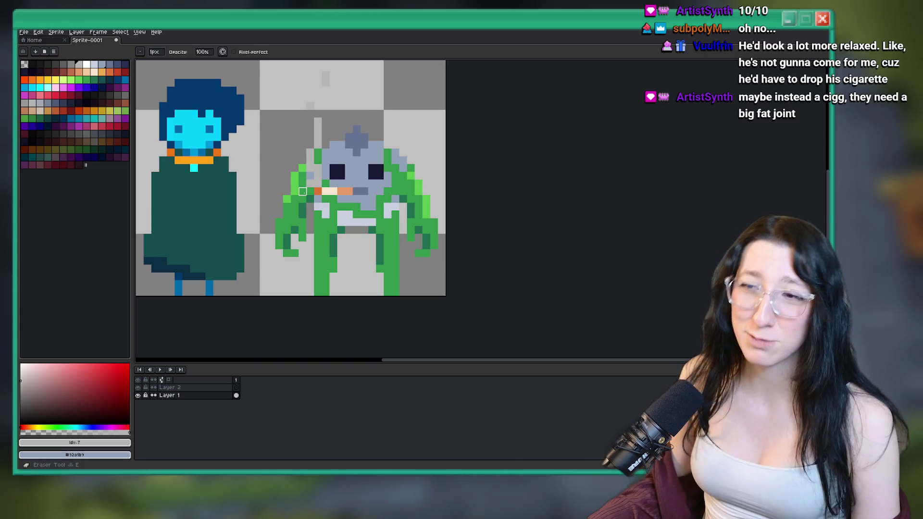
pyautogui.press('v')
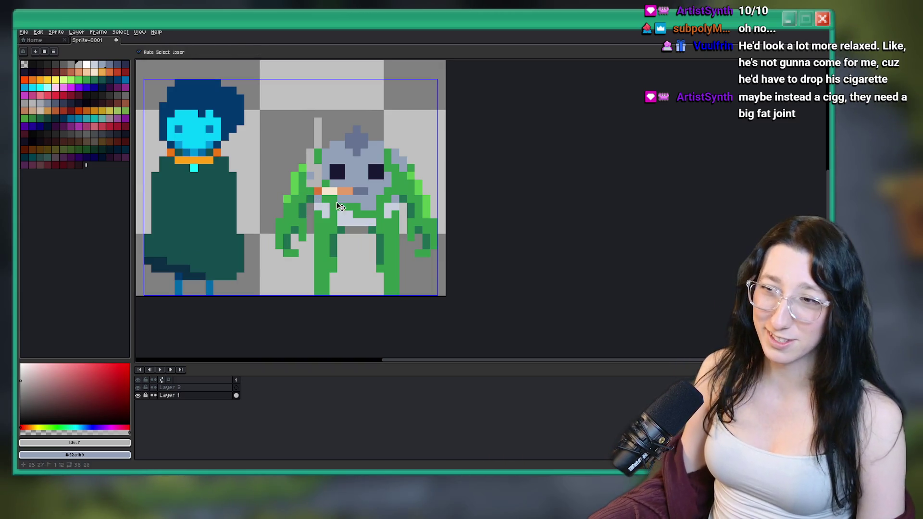
pyautogui.hotkey('ctrl', 'z')
pyautogui.press('b')
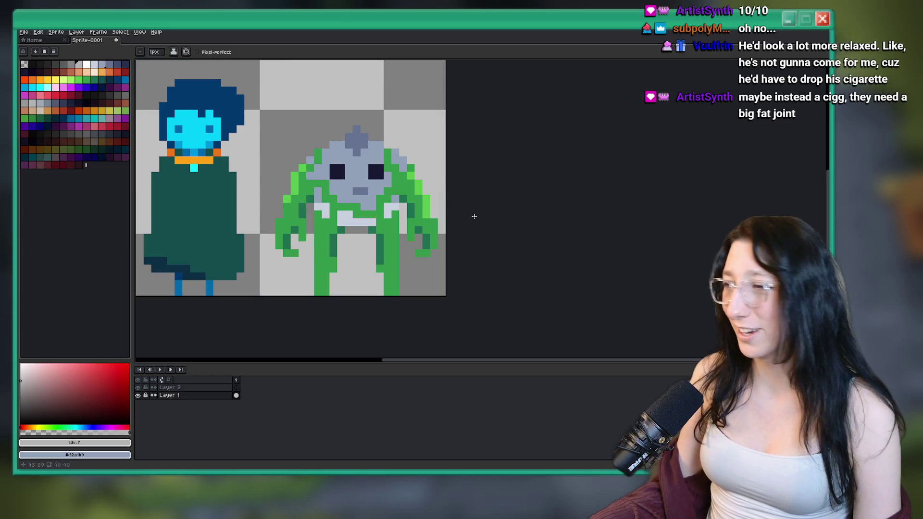
# Try painting a dark green arm across the mouth holding an orange cigarette.
pyautogui.moveTo(408, 95); pyautogui.dragTo(394, 105)
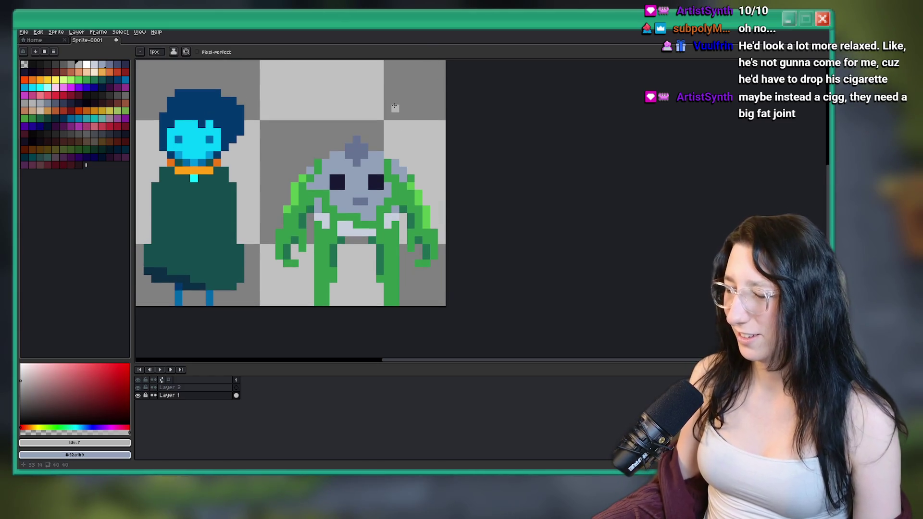
pyautogui.scroll(2, 365, 172)
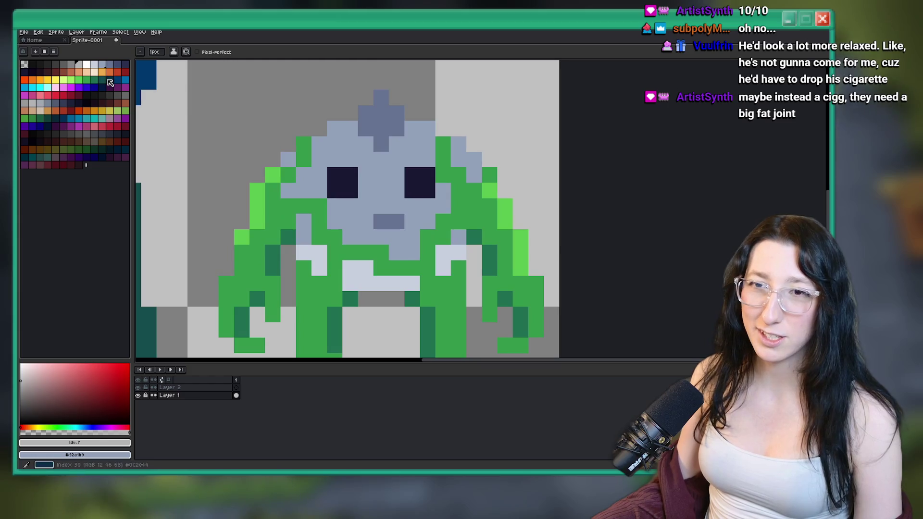
pyautogui.click(91, 80)
pyautogui.moveTo(368, 221)
pyautogui.mouseDown()
pyautogui.moveTo(302, 222)
pyautogui.moveTo(324, 234)
pyautogui.moveTo(304, 237)
pyautogui.moveTo(332, 206)
pyautogui.moveTo(257, 223)
pyautogui.moveTo(277, 235)
pyautogui.moveTo(211, 226)
pyautogui.moveTo(288, 190)
pyautogui.moveTo(323, 193)
pyautogui.mouseUp()
pyautogui.scroll(-3, 301, 192)
pyautogui.scroll(2, 301, 193)
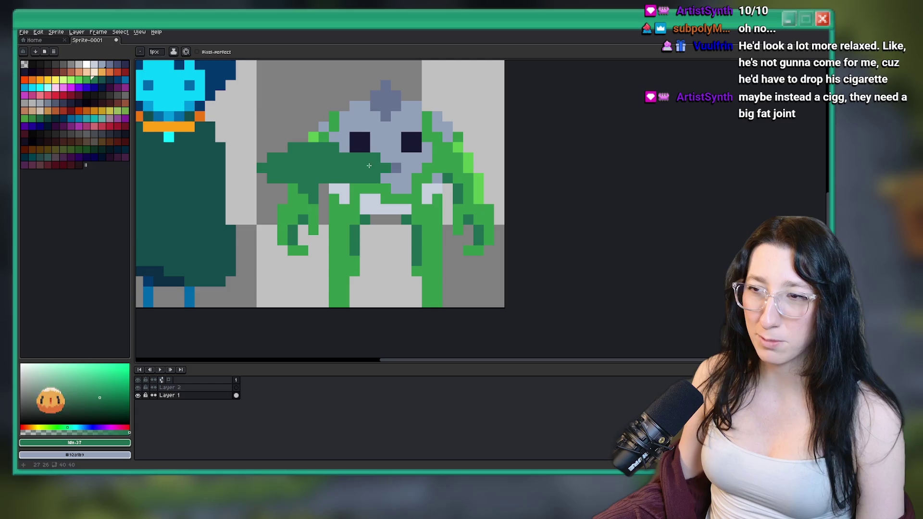
pyautogui.keyDown('alt'); pyautogui.click(179, 126); pyautogui.keyUp('alt')
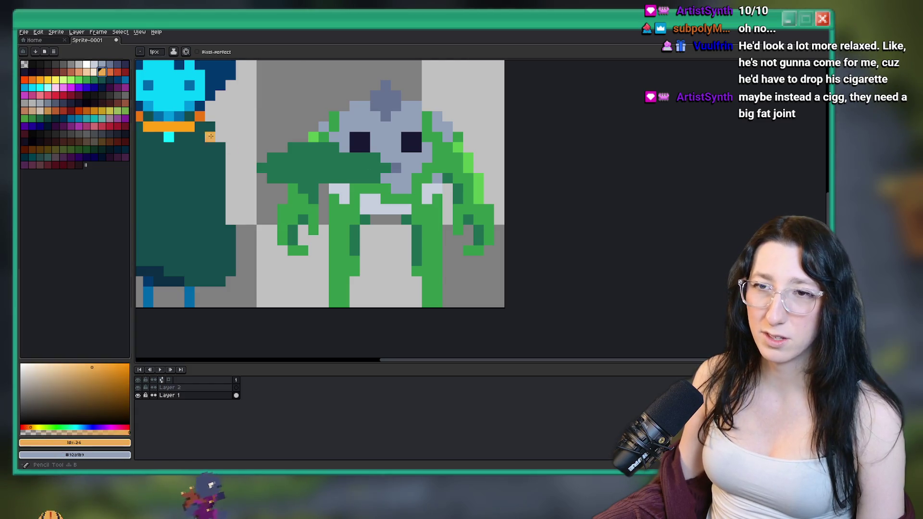
pyautogui.moveTo(272, 149)
pyautogui.mouseDown()
pyautogui.moveTo(264, 164)
pyautogui.moveTo(284, 172)
pyautogui.mouseUp()
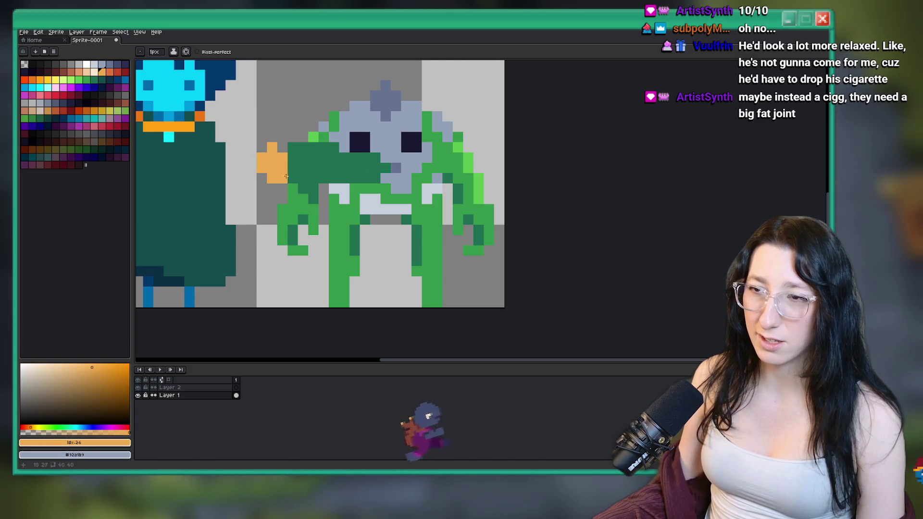
pyautogui.scroll(-5, 284, 172)
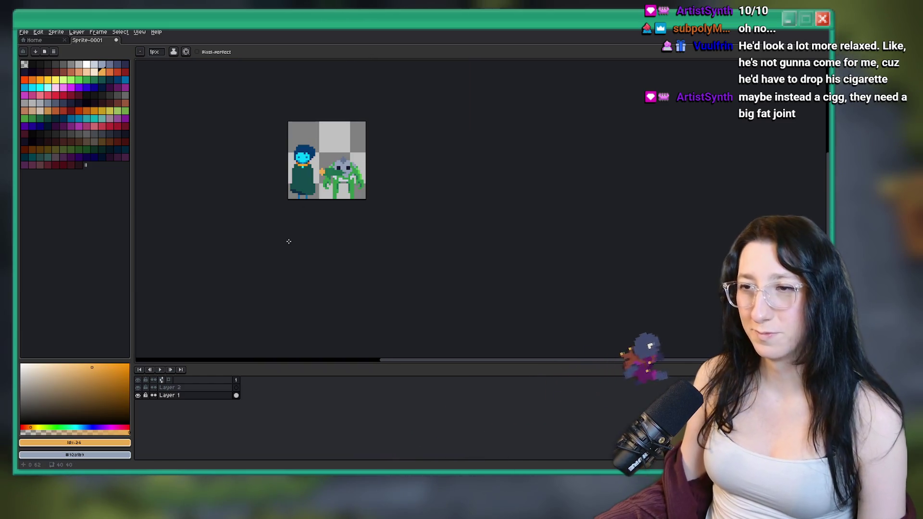
pyautogui.scroll(3, 392, 190)
# Undo both the orange cigarette and the dark green arm.
pyautogui.hotkey('ctrl', 'z')
pyautogui.press('v')
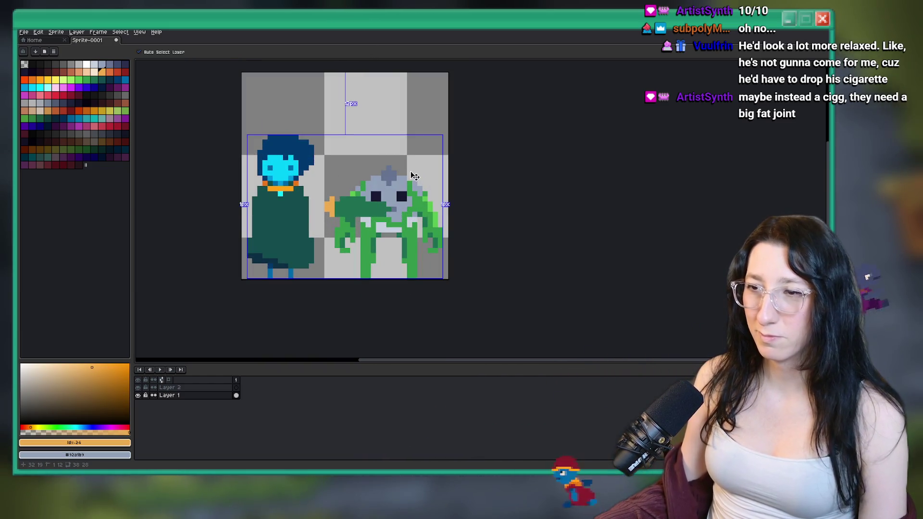
pyautogui.press('i')
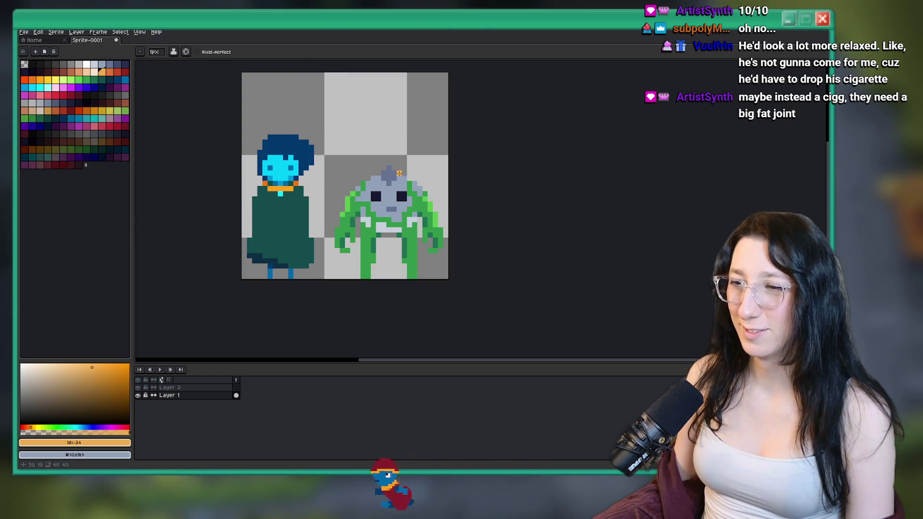
pyautogui.scroll(3, 394, 199)
# Sample the grey-blue face colour and paint highlight pixels along the head's top.
pyautogui.click(315, 259)
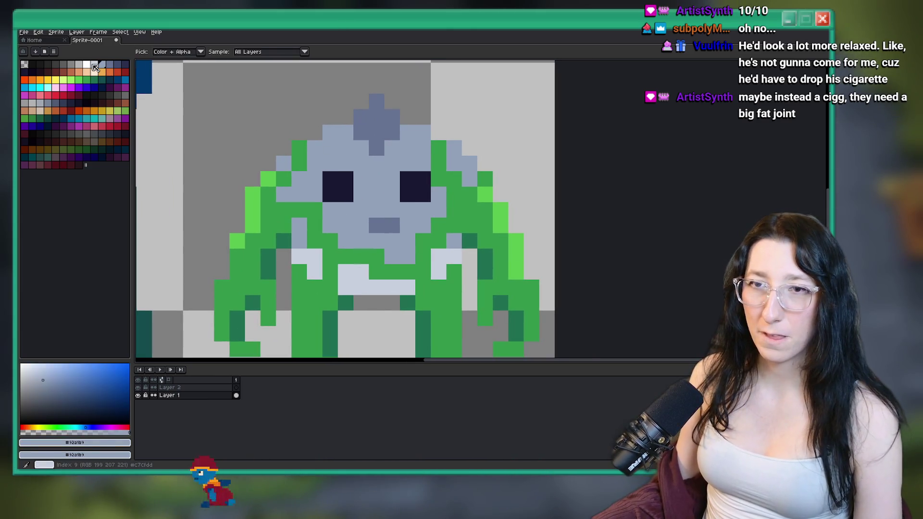
pyautogui.press('b')
pyautogui.click(330, 130)
pyautogui.click(346, 132)
pyautogui.click(315, 147)
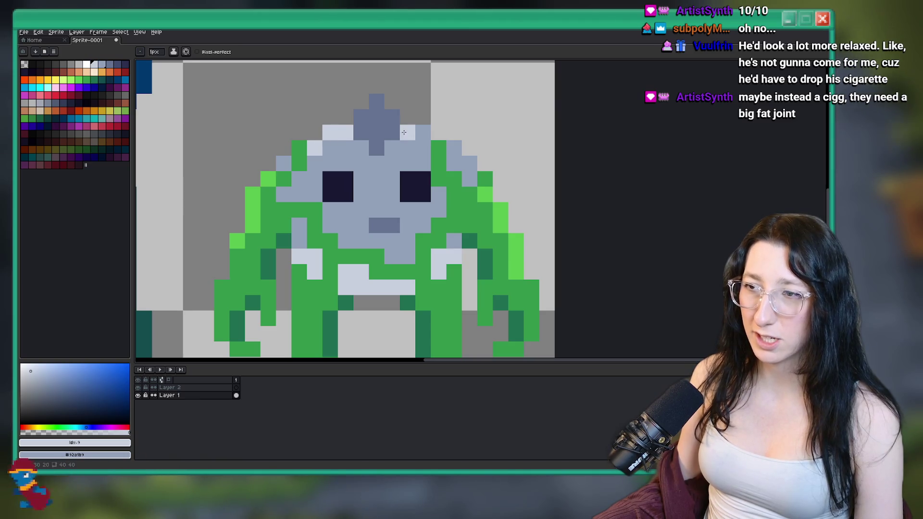
pyautogui.moveTo(423, 132); pyautogui.dragTo(411, 133)
pyautogui.scroll(-8, 465, 151)
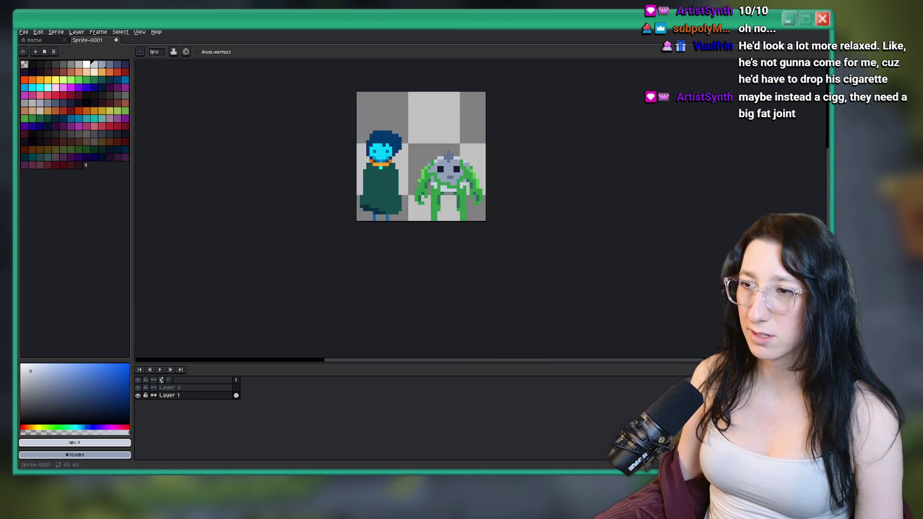
pyautogui.scroll(5, 362, 109)
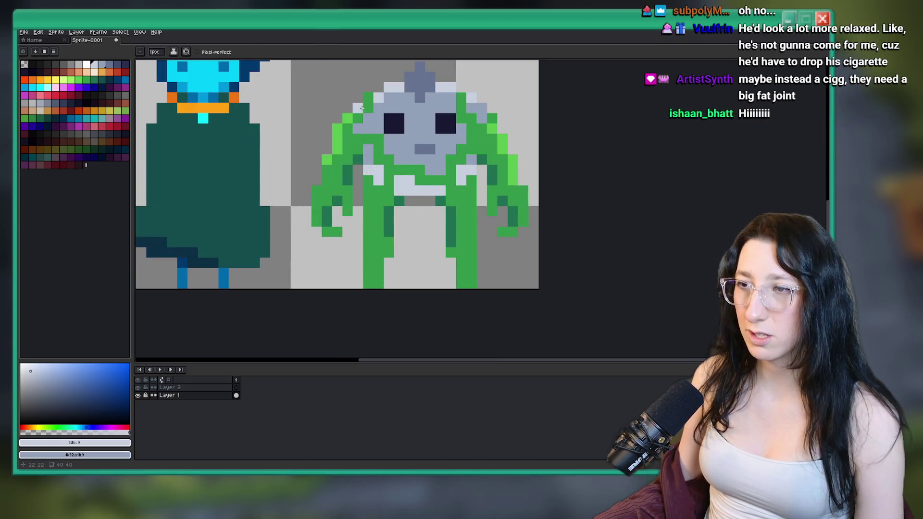
pyautogui.scroll(-6, 383, 94)
pyautogui.scroll(5, 372, 170)
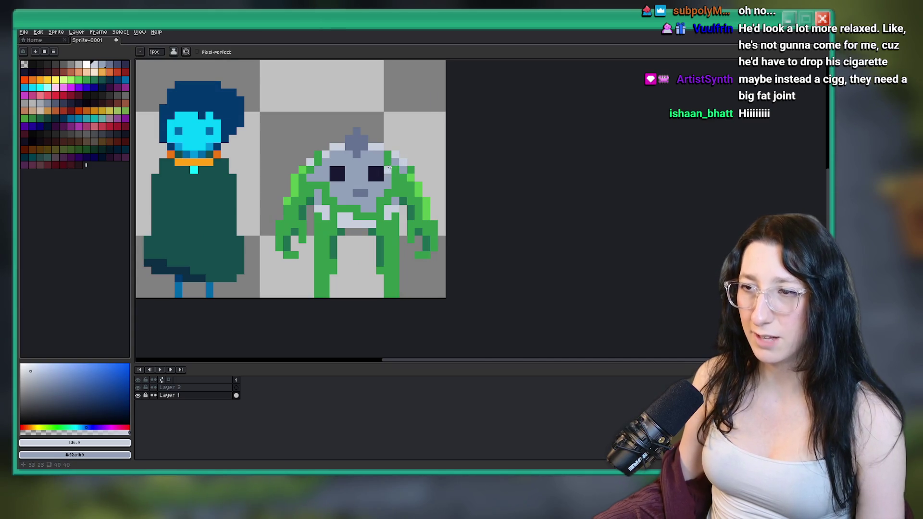
pyautogui.scroll(-1, 403, 157)
pyautogui.scroll(1, 357, 177)
# Eyedrop bright green as primary and mid green as secondary colour, then centre the creature.
pyautogui.press('i')
pyautogui.keyDown('alt'); pyautogui.click(285, 239); pyautogui.keyUp('alt')
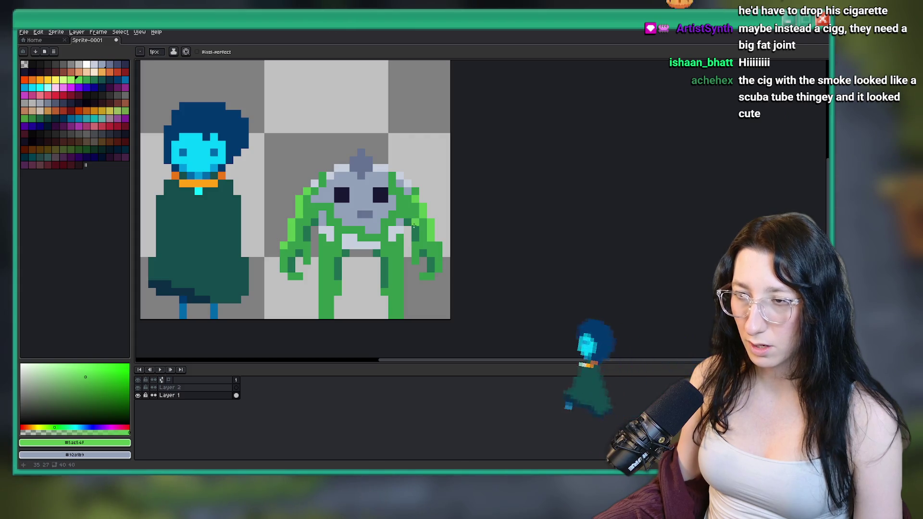
pyautogui.scroll(-5, 448, 236)
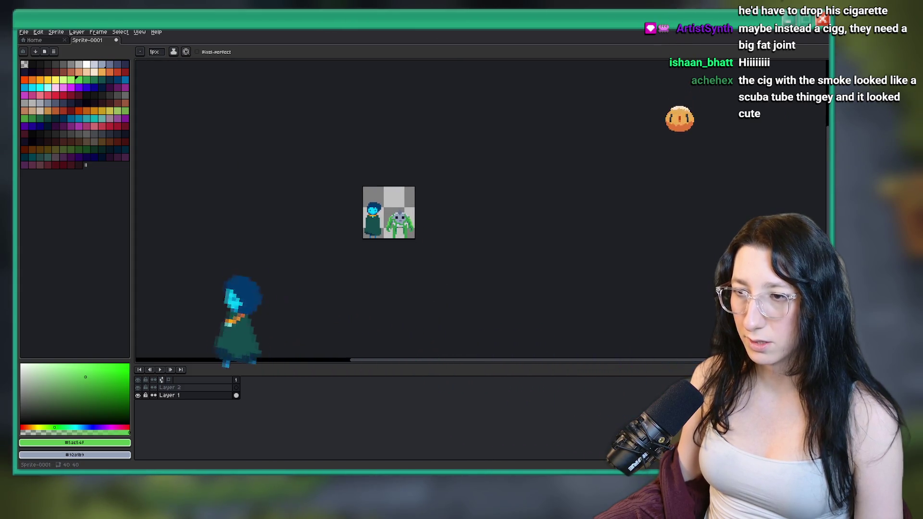
pyautogui.scroll(3, 411, 202)
pyautogui.keyDown('alt'); pyautogui.rightClick(413, 294); pyautogui.keyUp('alt')
pyautogui.scroll(3, 371, 317)
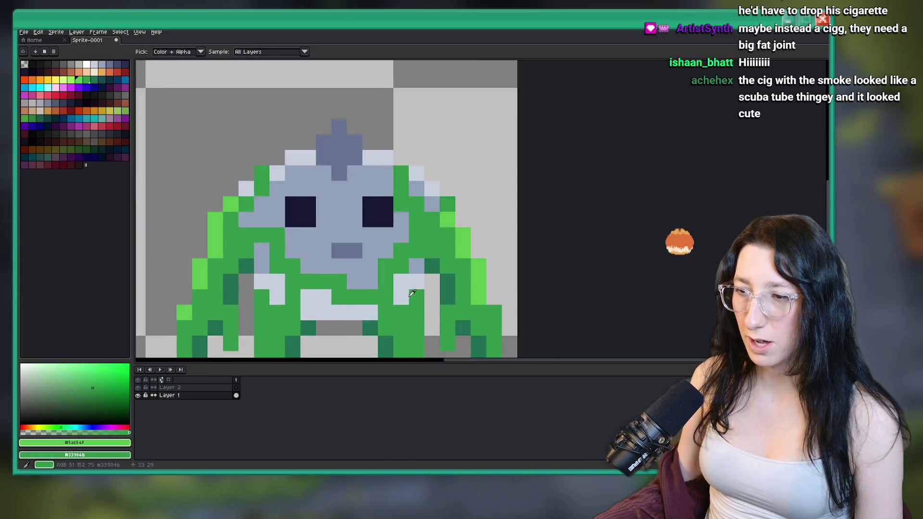
pyautogui.moveTo(241, 225); pyautogui.dragTo(272, 200)
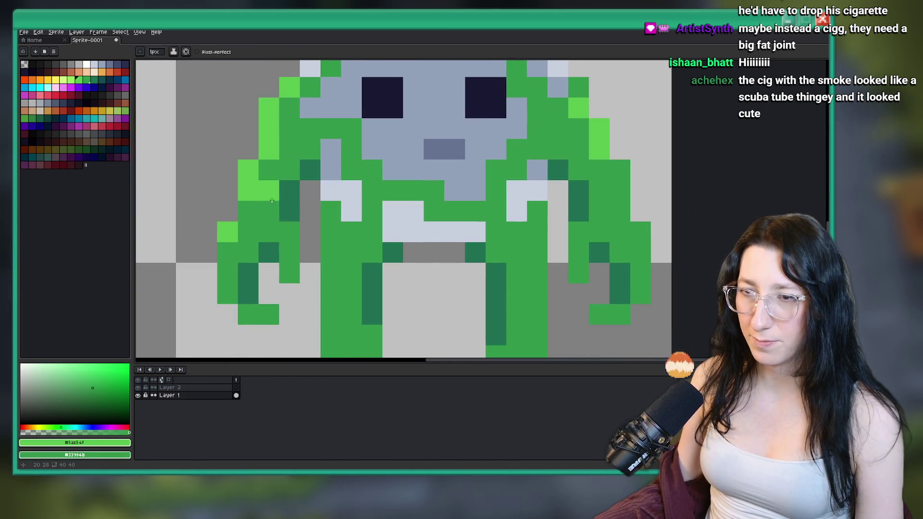
pyautogui.scroll(-4, 613, 242)
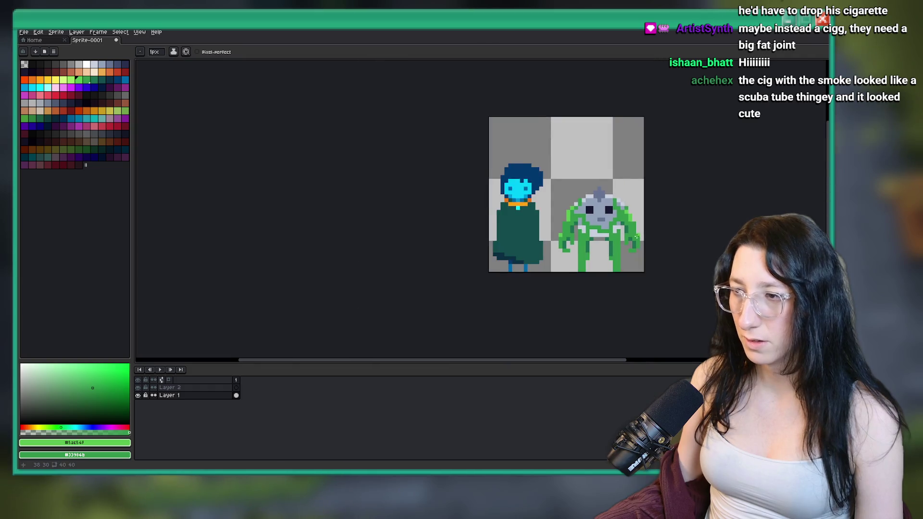
pyautogui.scroll(2, 618, 244)
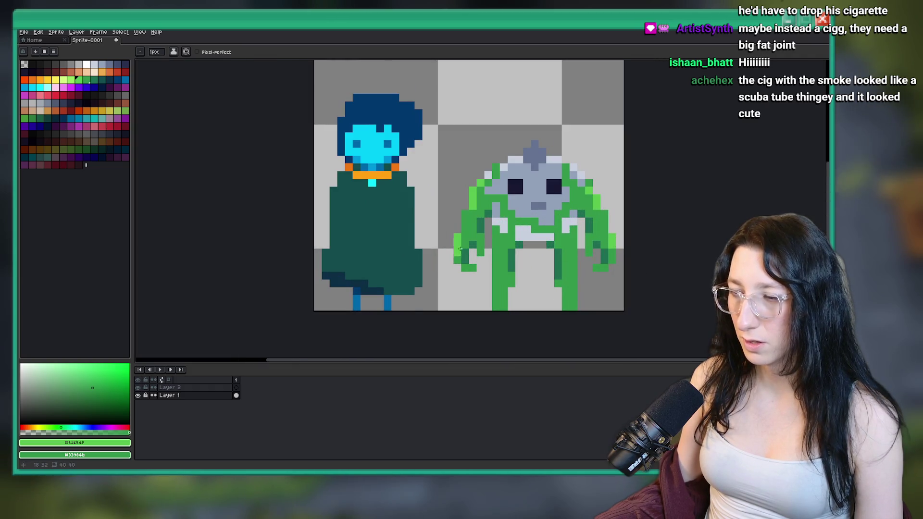
pyautogui.scroll(-3, 605, 245)
pyautogui.scroll(2, 365, 240)
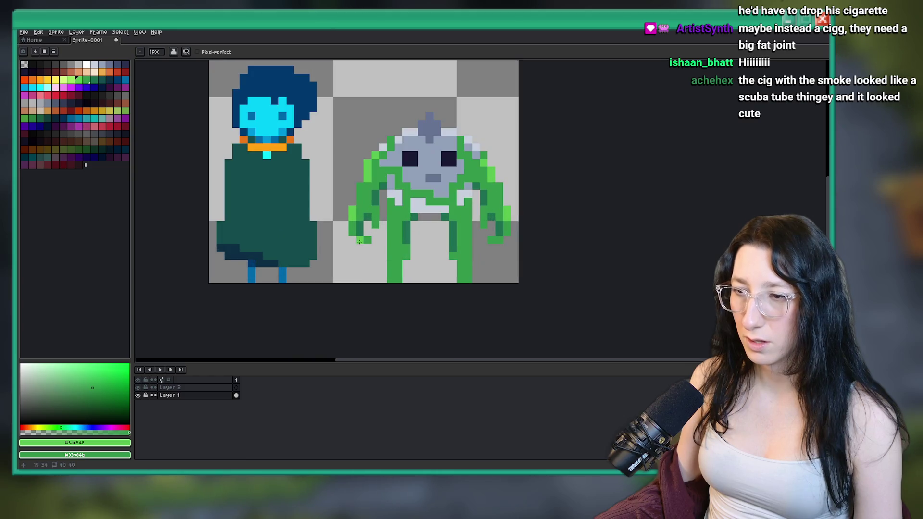
pyautogui.scroll(-5, 508, 240)
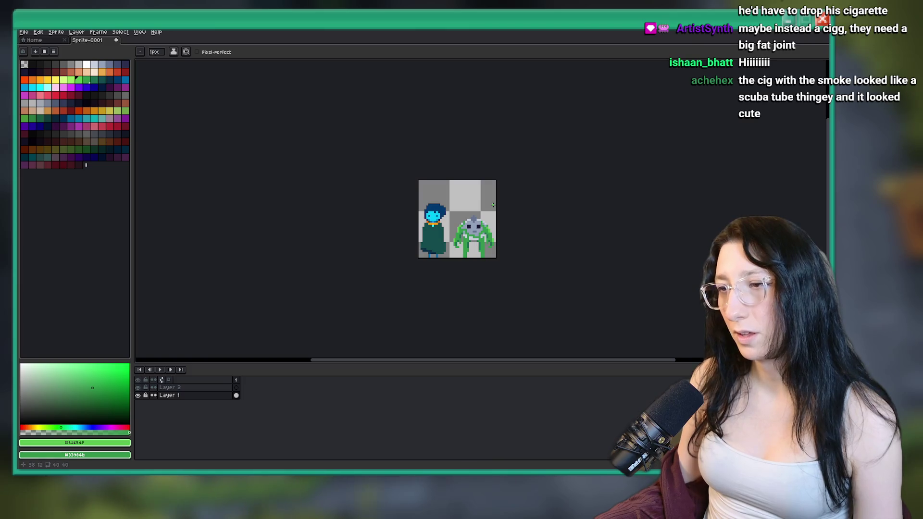
# Undo the stray green pencil pixels on the creature.
pyautogui.moveTo(493, 206); pyautogui.dragTo(467, 203)
pyautogui.scroll(5, 453, 252)
pyautogui.press('i')
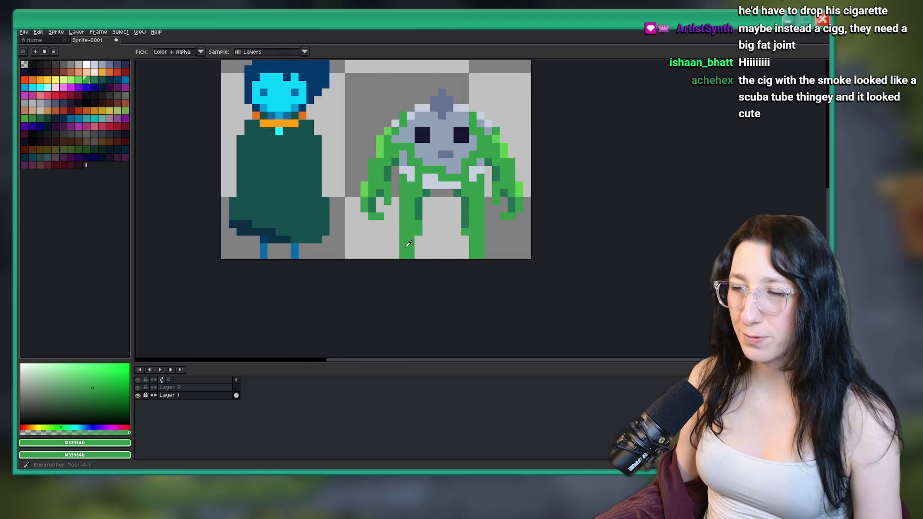
pyautogui.scroll(2, 409, 244)
pyautogui.press('b')
pyautogui.hotkey('ctrl', 'z')
pyautogui.scroll(-5, 364, 283)
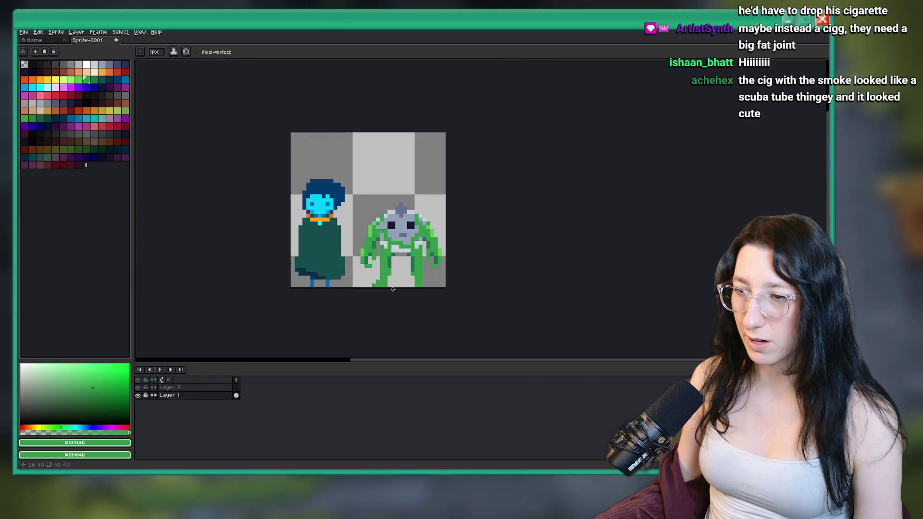
pyautogui.scroll(3, 393, 289)
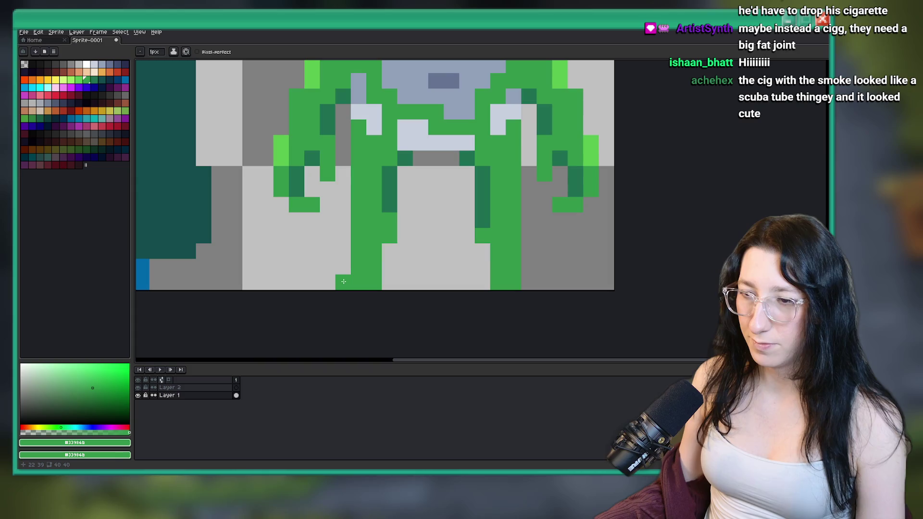
pyautogui.scroll(-3, 343, 281)
# Box-select the green creature, deselect, and add a green pixel below its right leg.
pyautogui.press('m')
pyautogui.moveTo(305, 144); pyautogui.dragTo(437, 275)
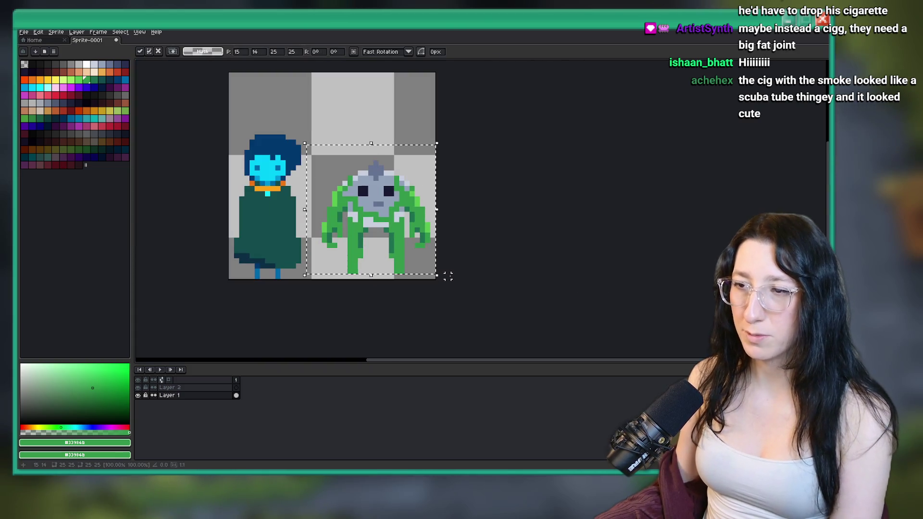
pyautogui.hotkey('ctrl', 'd')
pyautogui.scroll(2, 366, 278)
pyautogui.press('b')
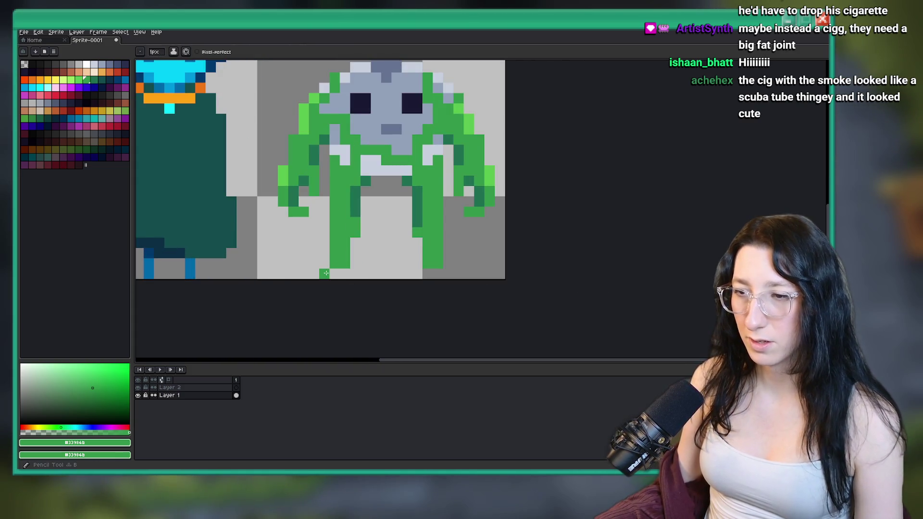
pyautogui.click(442, 268)
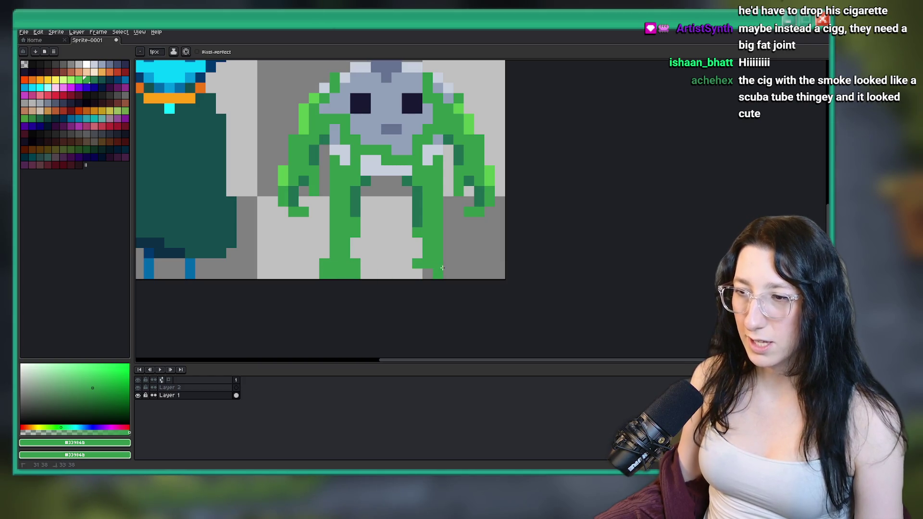
pyautogui.scroll(-5, 416, 271)
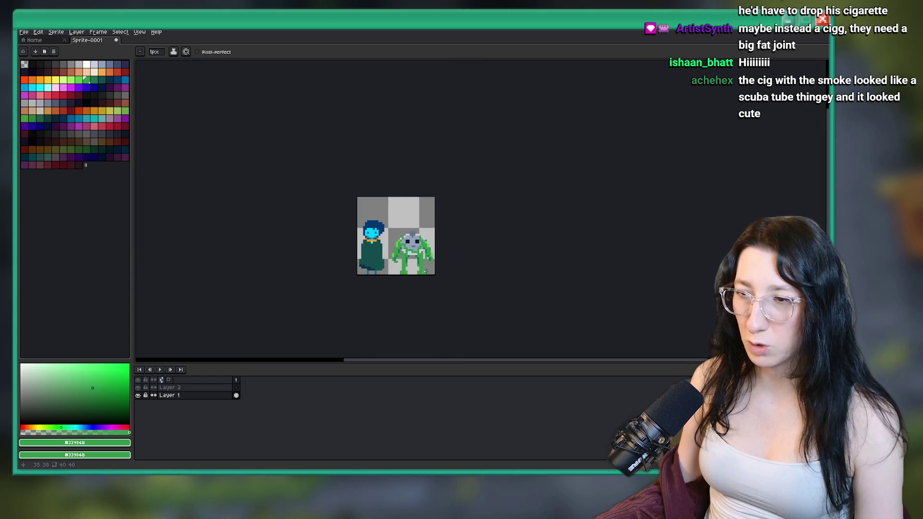
pyautogui.scroll(2, 431, 273)
pyautogui.scroll(2, 370, 277)
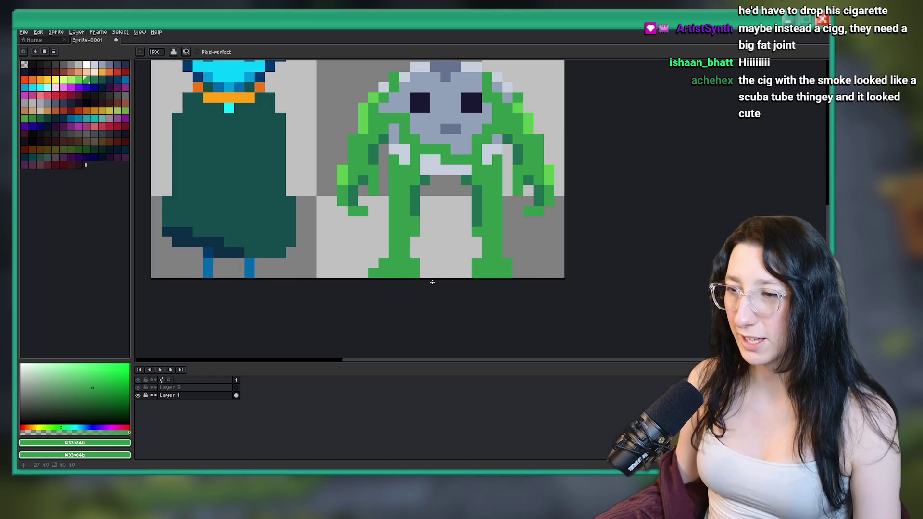
pyautogui.scroll(-4, 516, 275)
# Undo that pixel and nudge the whole green creature down one pixel.
pyautogui.moveTo(560, 213); pyautogui.dragTo(383, 206)
pyautogui.hotkey('ctrl', 'z')
pyautogui.scroll(1, 335, 249)
pyautogui.press('v')
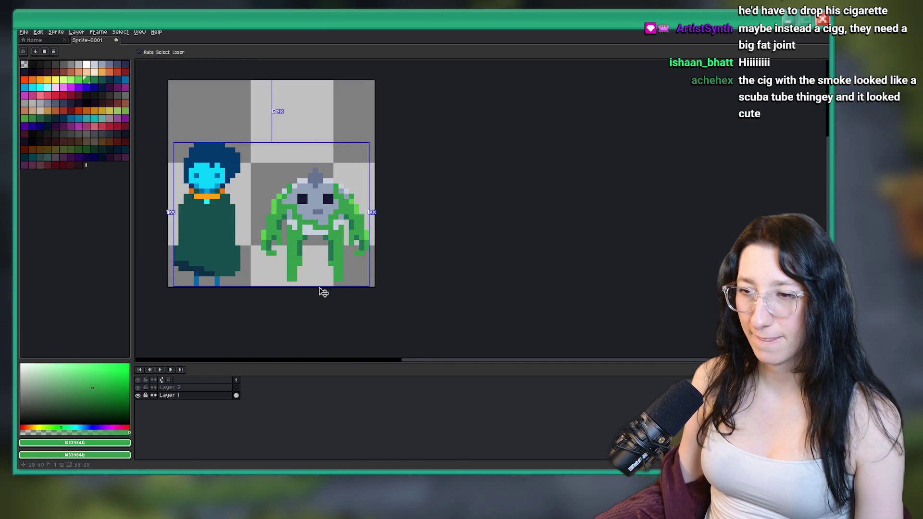
pyautogui.press('Down')
pyautogui.press('b')
pyautogui.hotkey('ctrl', 'd')
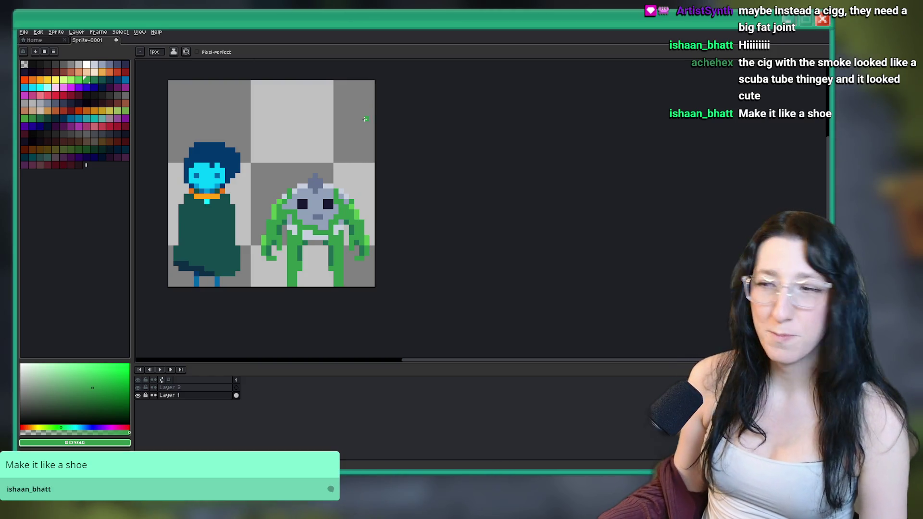
# Deselect the green creature beside the blue cloaked figure.
pyautogui.scroll(2, 277, 246)
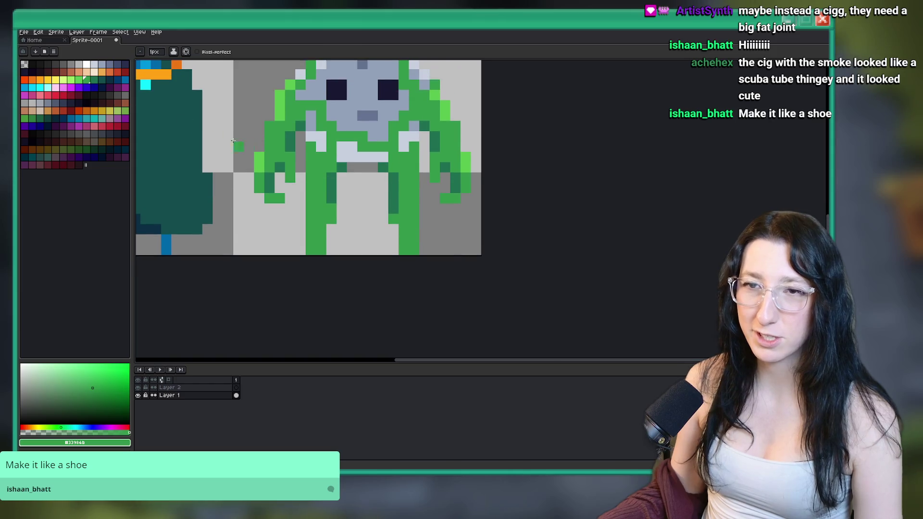
# Paint a dark red band around the base of the creature's left leg.
pyautogui.click(70, 94)
pyautogui.scroll(1, 330, 206)
pyautogui.moveTo(313, 246)
pyautogui.mouseDown()
pyautogui.moveTo(298, 246)
pyautogui.moveTo(313, 258)
pyautogui.mouseUp()
pyautogui.hotkey('ctrl', 'z')
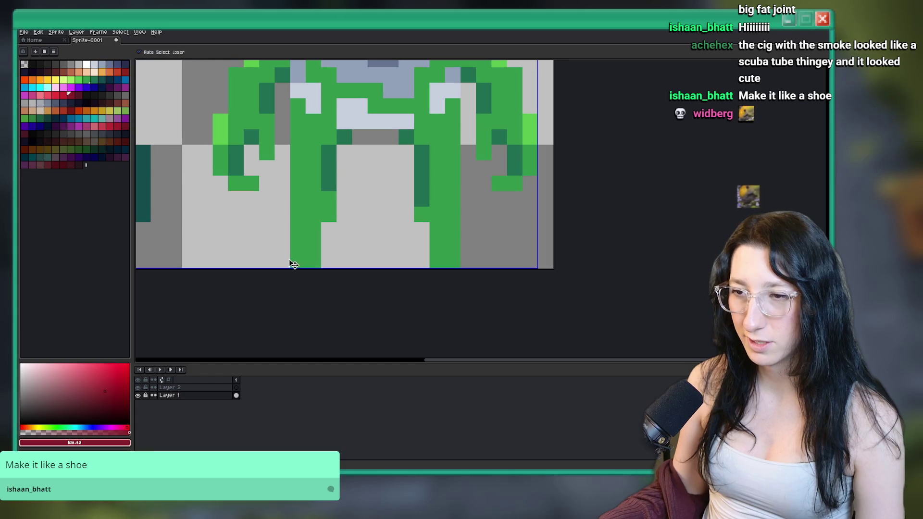
pyautogui.click(252, 261)
pyautogui.moveTo(314, 263); pyautogui.dragTo(323, 263)
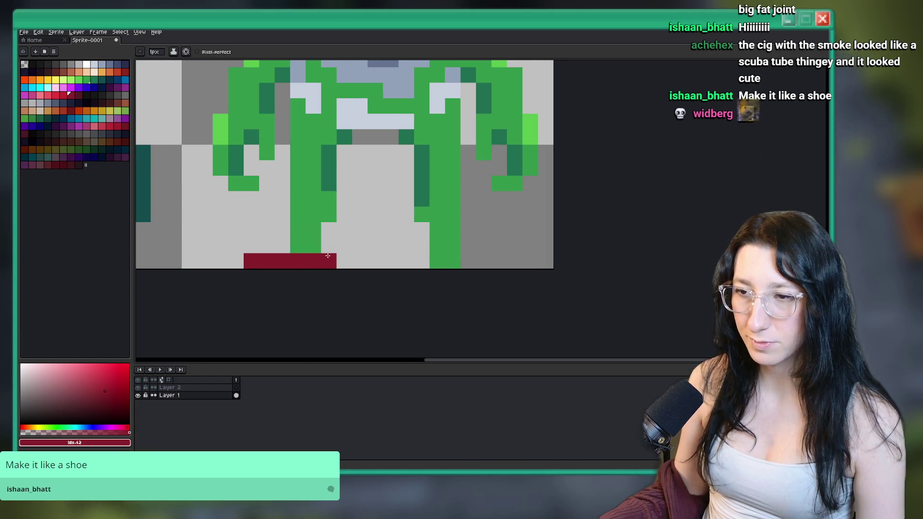
pyautogui.click(329, 230)
pyautogui.click(283, 230)
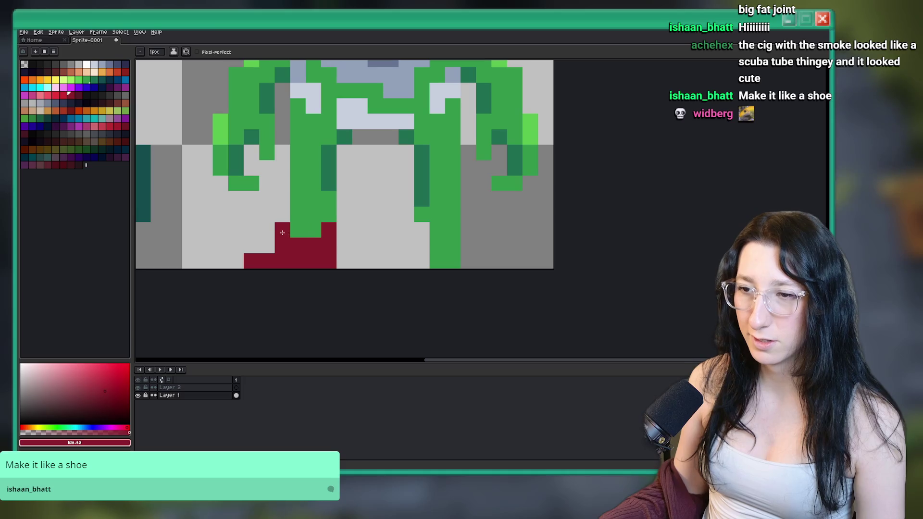
# Try a cream row along the shoe's bottom, then undo it.
pyautogui.scroll(-3, 298, 231)
pyautogui.scroll(2, 337, 236)
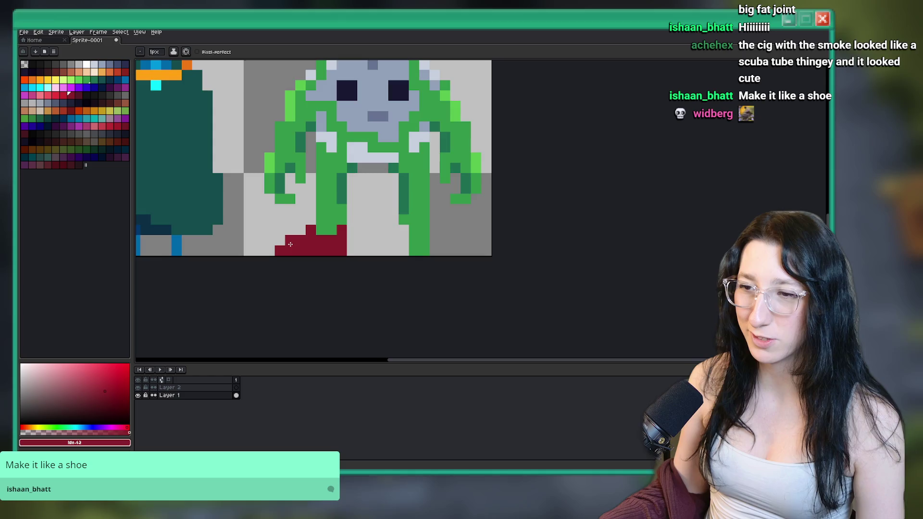
pyautogui.scroll(-2, 291, 244)
pyautogui.scroll(2, 300, 219)
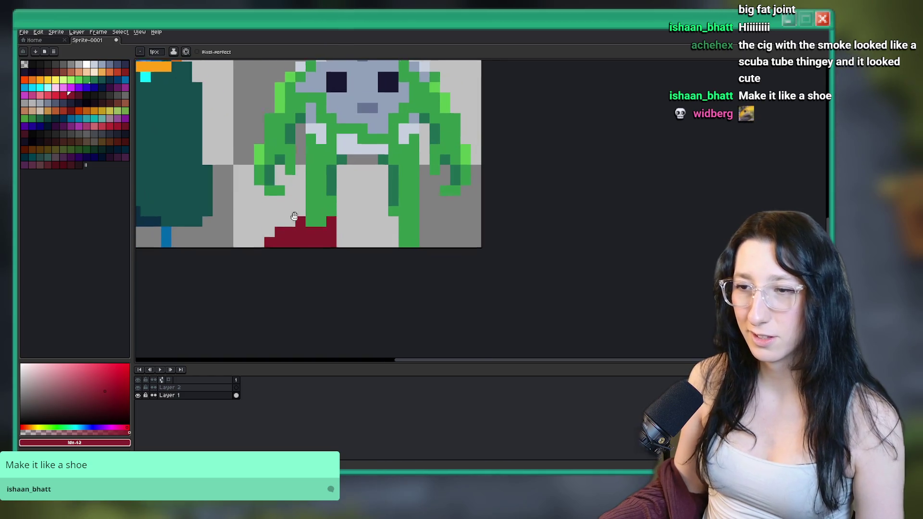
pyautogui.moveTo(300, 219); pyautogui.dragTo(299, 193)
pyautogui.click(93, 72)
pyautogui.scroll(1, 289, 213)
pyautogui.click(354, 224)
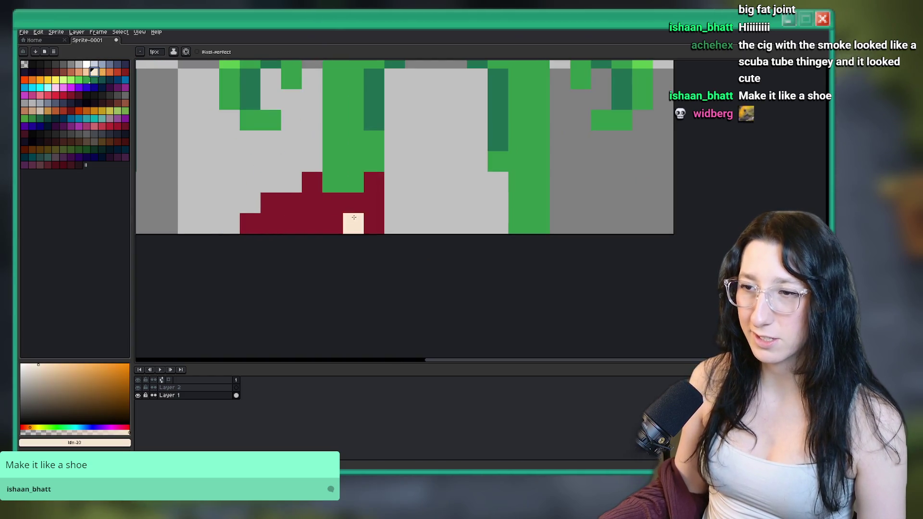
pyautogui.moveTo(375, 223); pyautogui.dragTo(268, 220)
pyautogui.hotkey('ctrl', 'z')
pyautogui.hotkey('ctrl', 'z')
pyautogui.hotkey('ctrl', 'z')
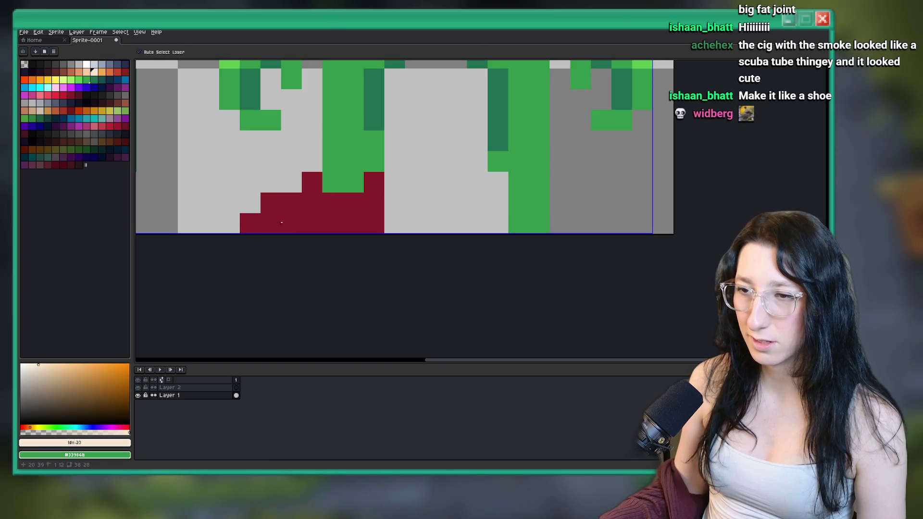
pyautogui.hotkey('ctrl', 'z')
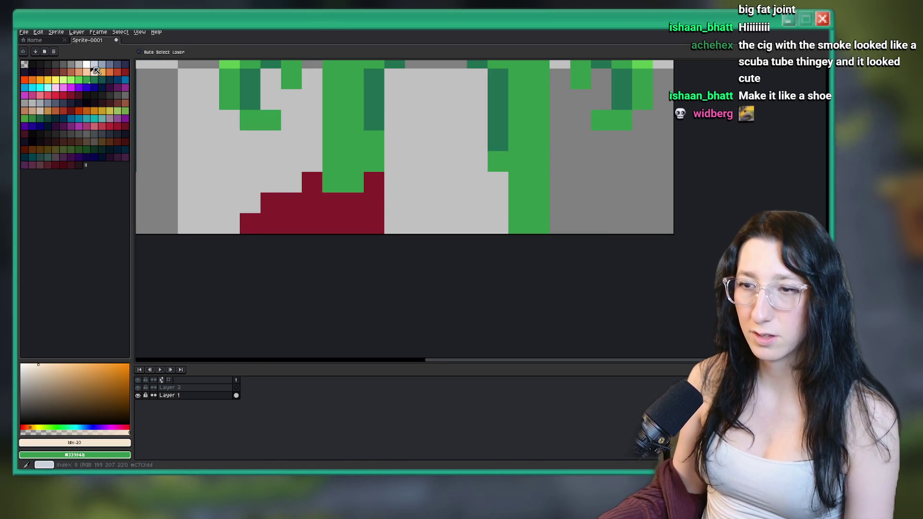
# Paint the shoe's bottom row light blue-grey.
pyautogui.click(95, 70)
pyautogui.moveTo(374, 224); pyautogui.dragTo(299, 219)
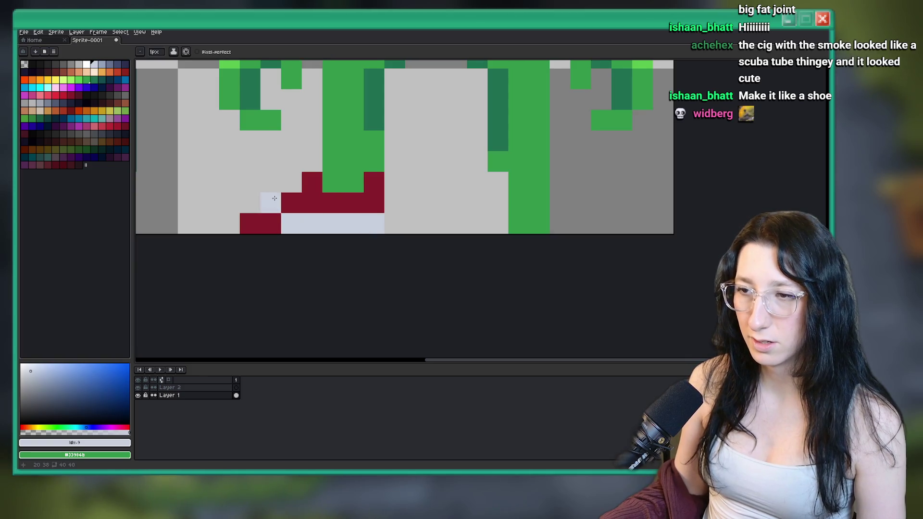
pyautogui.click(102, 64)
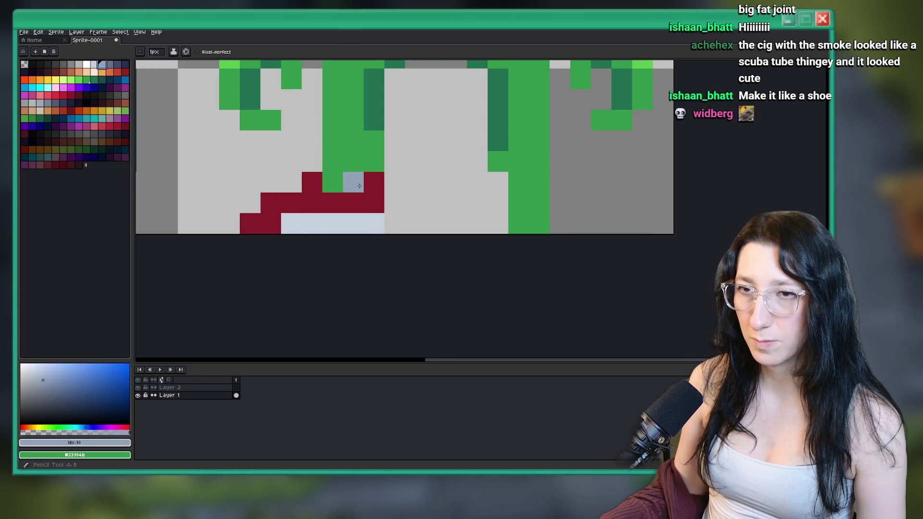
pyautogui.scroll(-4, 326, 170)
pyautogui.scroll(3, 398, 183)
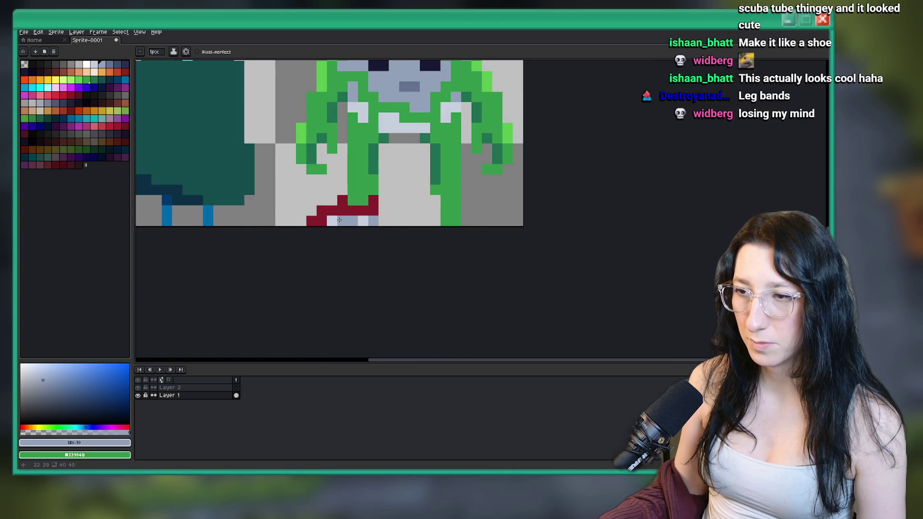
pyautogui.scroll(-3, 341, 219)
pyautogui.scroll(3, 340, 243)
# Add crimson pixels to the dark red shoe band.
pyautogui.keyDown('alt'); pyautogui.click(359, 225); pyautogui.keyUp('alt')
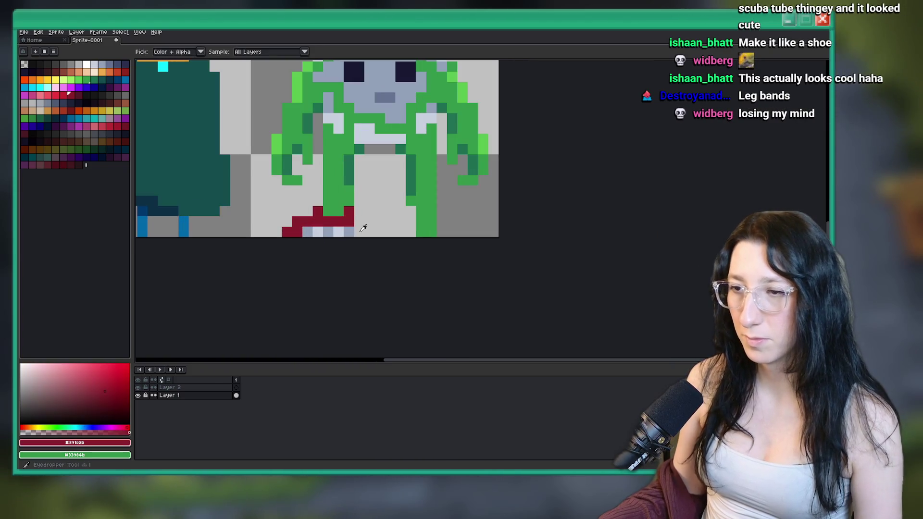
pyautogui.scroll(-4, 359, 241)
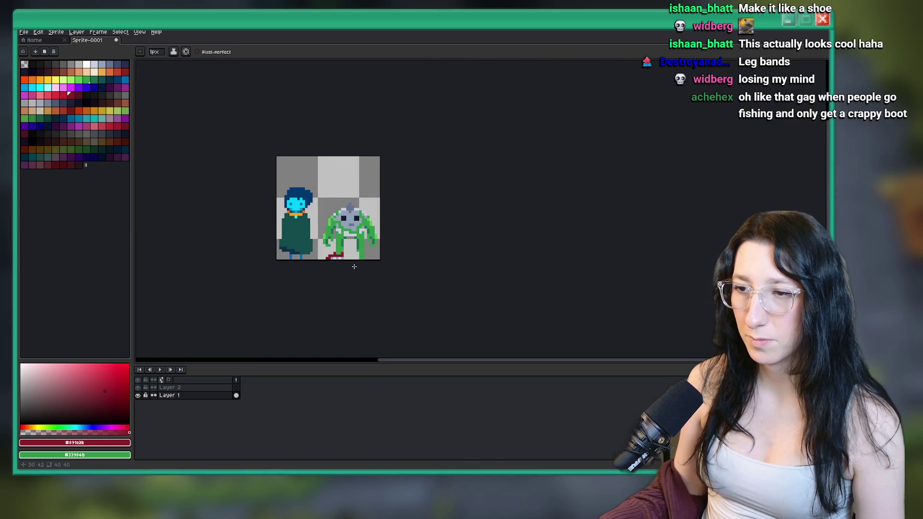
pyautogui.scroll(5, 344, 262)
pyautogui.press('9')
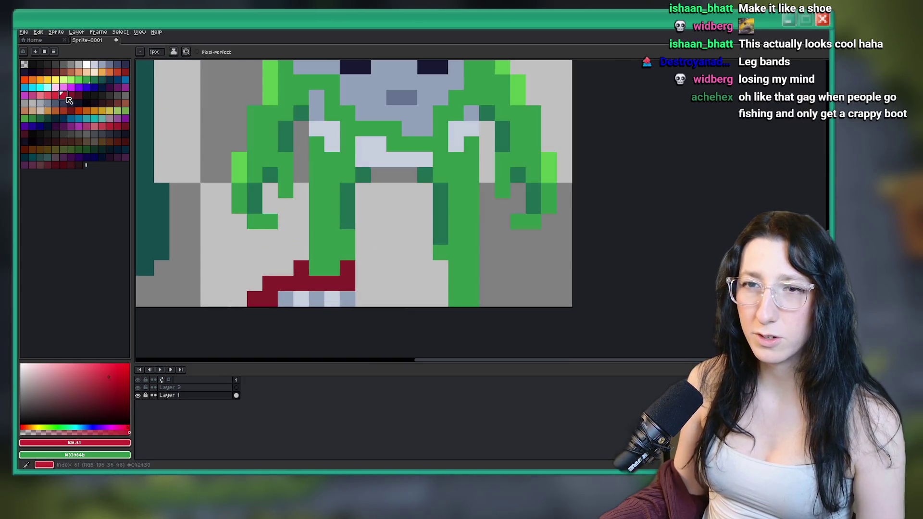
pyautogui.click(258, 290)
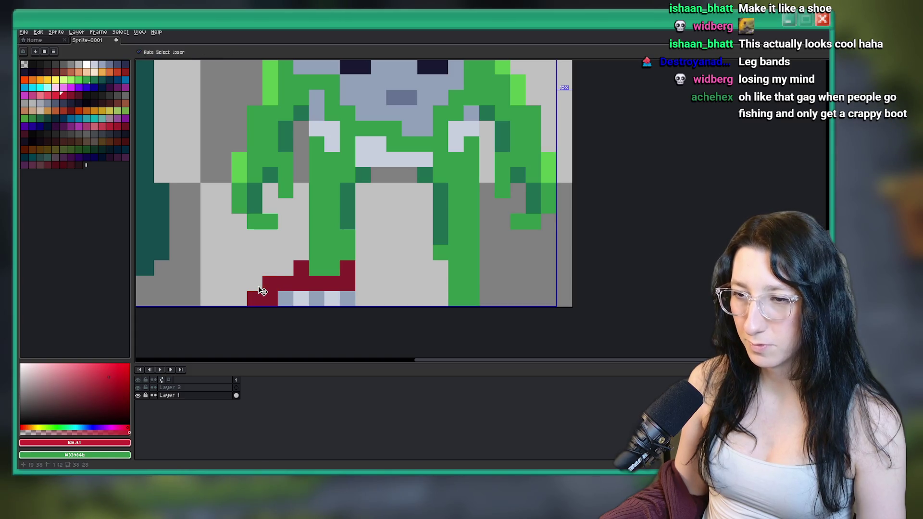
pyautogui.click(270, 267)
pyautogui.scroll(-3, 274, 302)
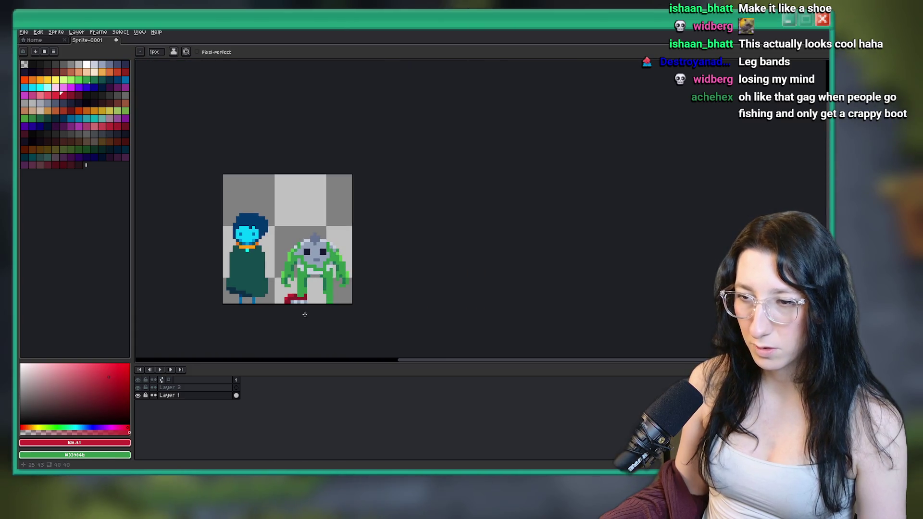
pyautogui.scroll(3, 308, 300)
# Paint white pixels at the bottom of the left leg.
pyautogui.press('m')
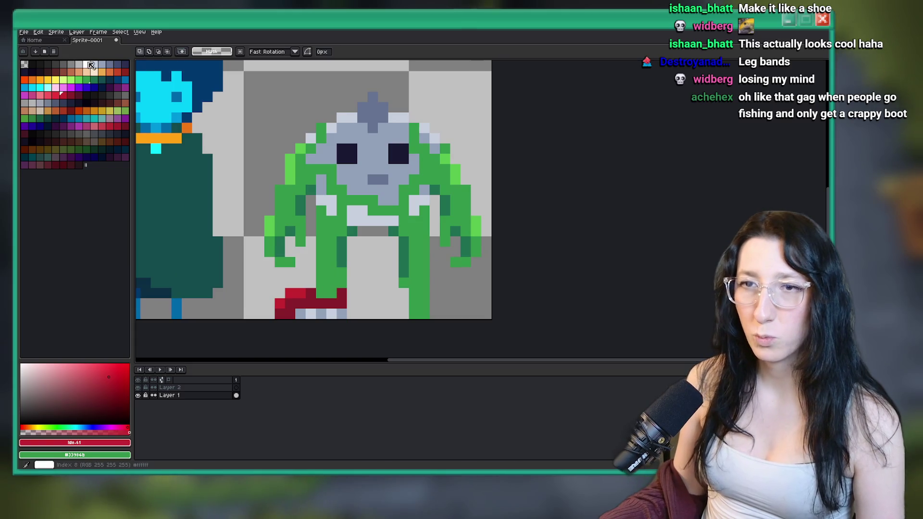
pyautogui.click(88, 65)
pyautogui.press('b')
pyautogui.moveTo(321, 293); pyautogui.dragTo(329, 286)
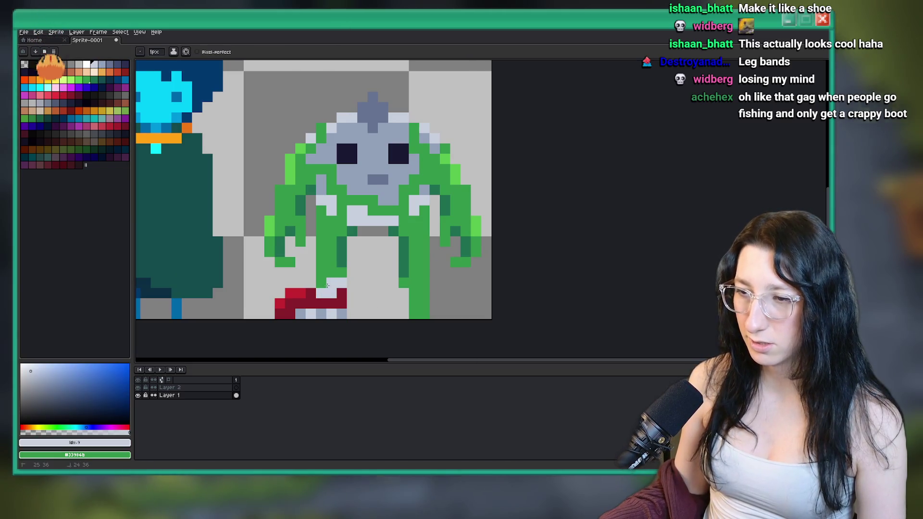
# Copy the left leg's red band onto the right leg and check the whole sprite.
pyautogui.press('m')
pyautogui.moveTo(273, 276); pyautogui.dragTo(349, 319)
pyautogui.scroll(-2, 317, 273)
pyautogui.moveTo(318, 274); pyautogui.dragTo(408, 273)
pyautogui.scroll(-2, 467, 249)
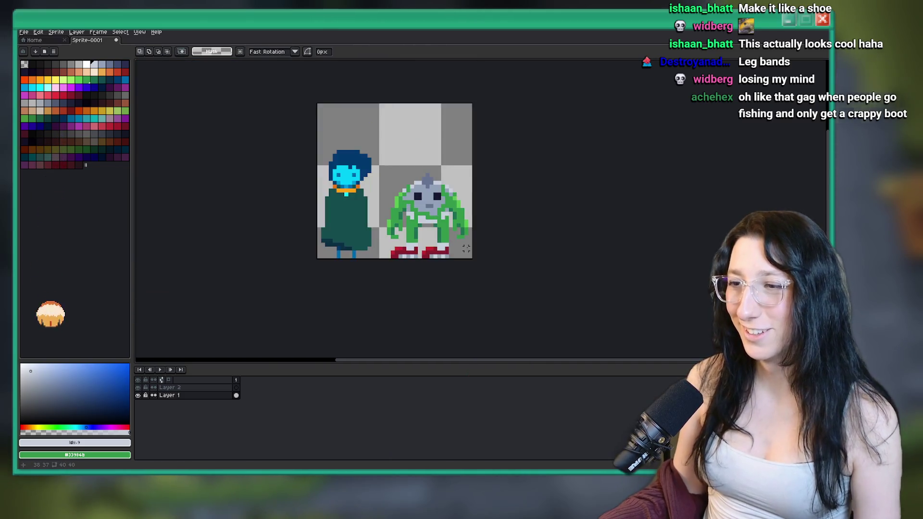
pyautogui.scroll(-1, 466, 249)
pyautogui.hscroll(1, 497, 212)
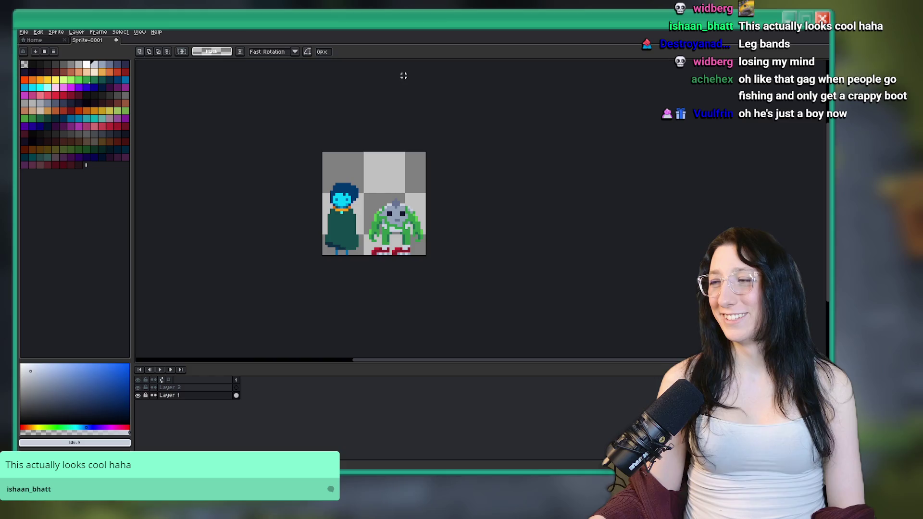
pyautogui.scroll(3, 423, 222)
pyautogui.scroll(-3, 414, 243)
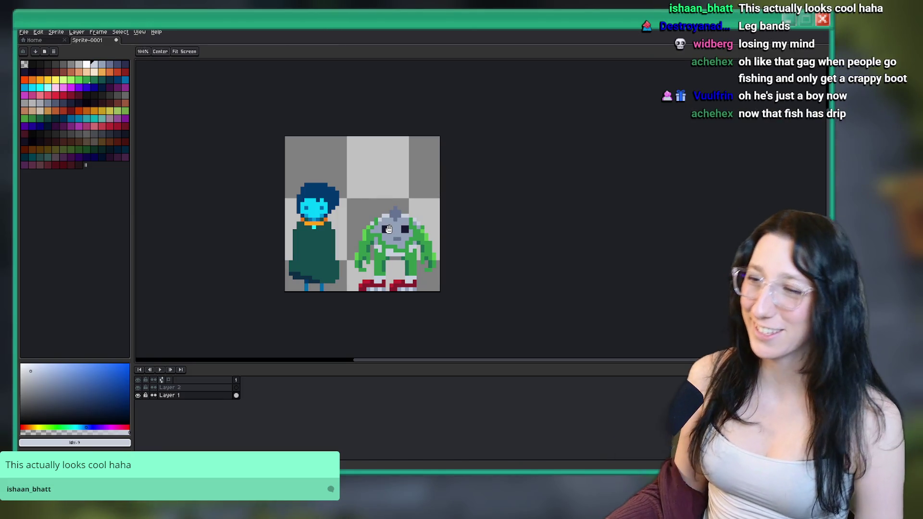
pyautogui.scroll(2, 389, 229)
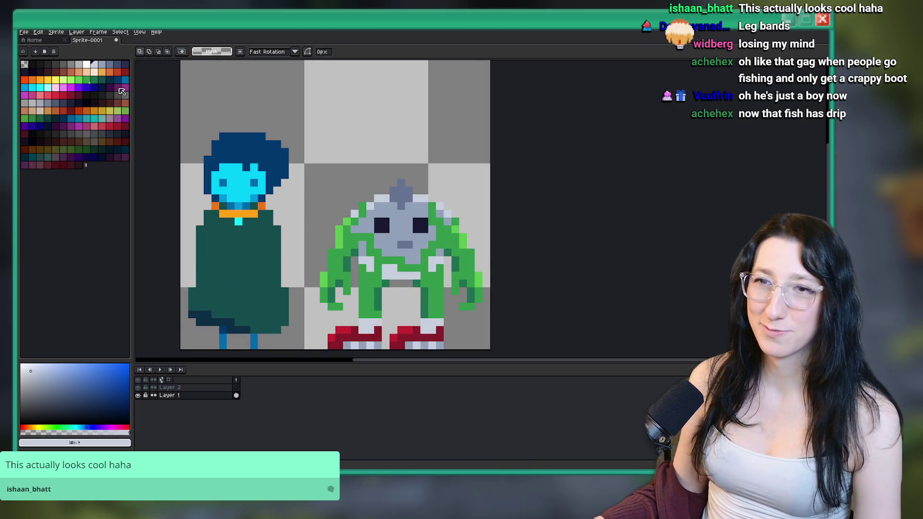
# Paint the top of a dark grey hat above the creature's head.
pyautogui.press('b')
pyautogui.scroll(2, 382, 196)
pyautogui.moveTo(382, 197)
pyautogui.mouseDown()
pyautogui.moveTo(464, 200)
pyautogui.moveTo(385, 185)
pyautogui.moveTo(446, 187)
pyautogui.moveTo(389, 169)
pyautogui.moveTo(455, 153)
pyautogui.mouseUp()
# Extend the hat brim in dark grey and restore a blue-grey face pixel.
pyautogui.click(481, 200)
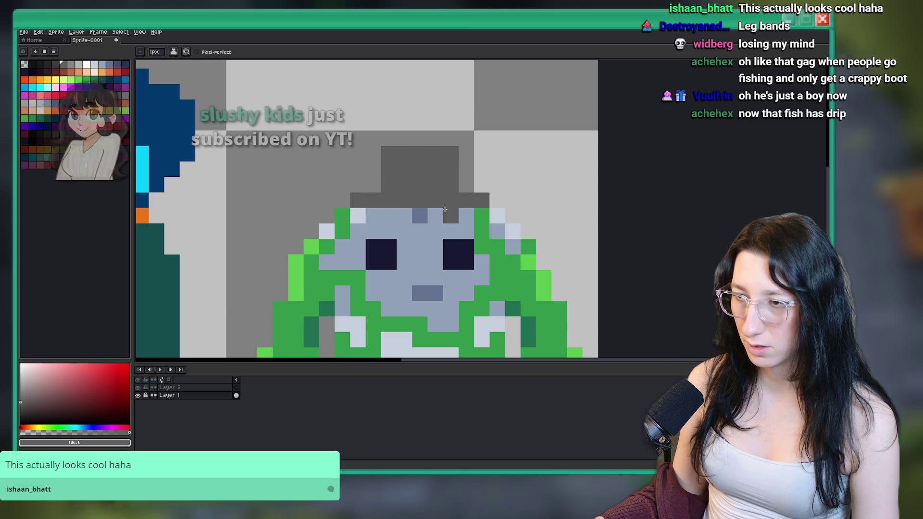
pyautogui.keyDown('alt'); pyautogui.click(420, 216); pyautogui.keyUp('alt')
pyautogui.click(405, 216)
pyautogui.scroll(-4, 404, 228)
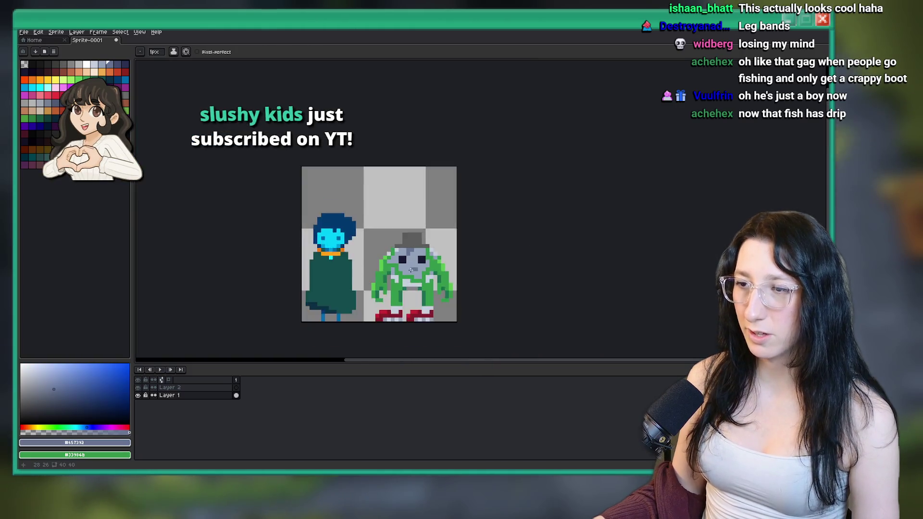
pyautogui.scroll(3, 383, 243)
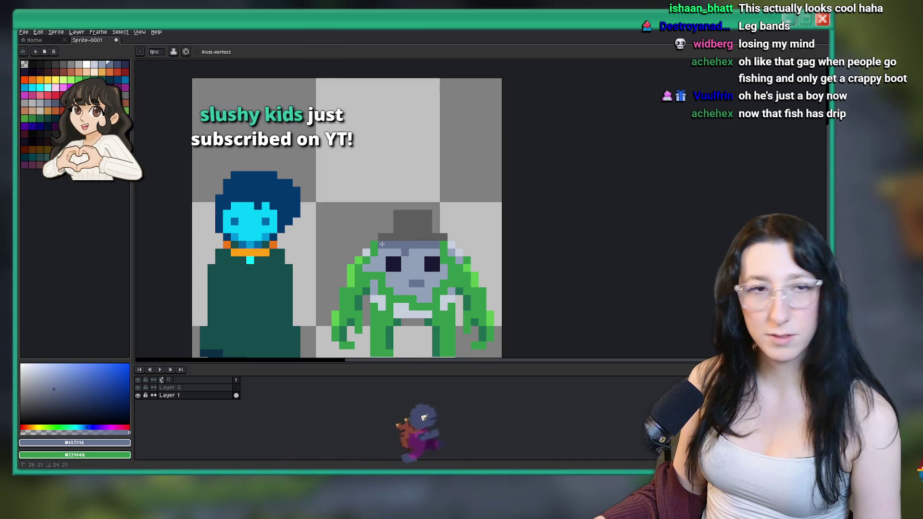
pyautogui.scroll(1, 393, 244)
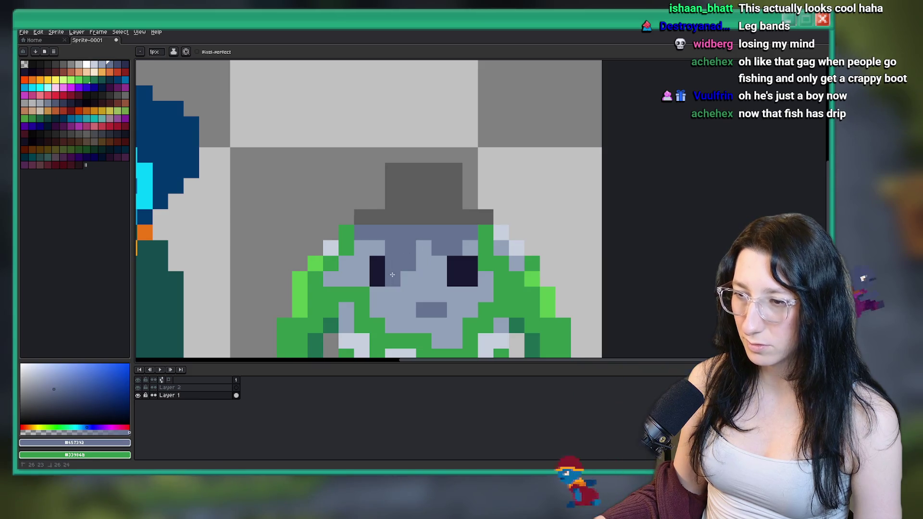
pyautogui.scroll(-3, 391, 265)
pyautogui.scroll(2, 394, 275)
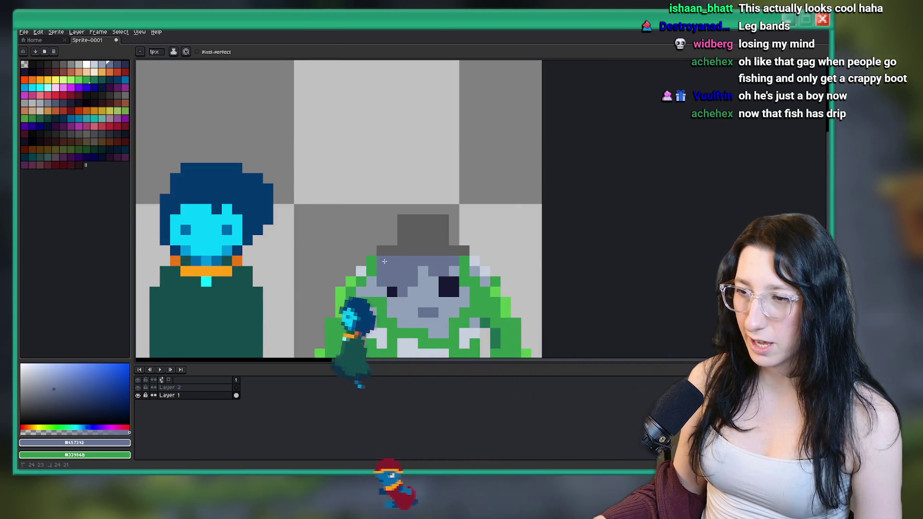
pyautogui.scroll(-3, 393, 275)
pyautogui.scroll(2, 409, 284)
# Undo the last pencil stroke on the head.
pyautogui.hotkey('ctrl', 'z')
pyautogui.press('v')
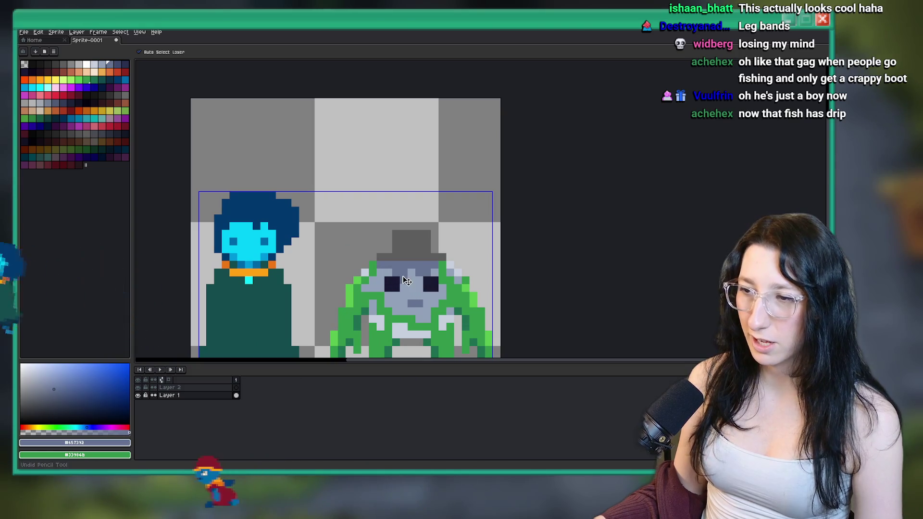
pyautogui.press('b')
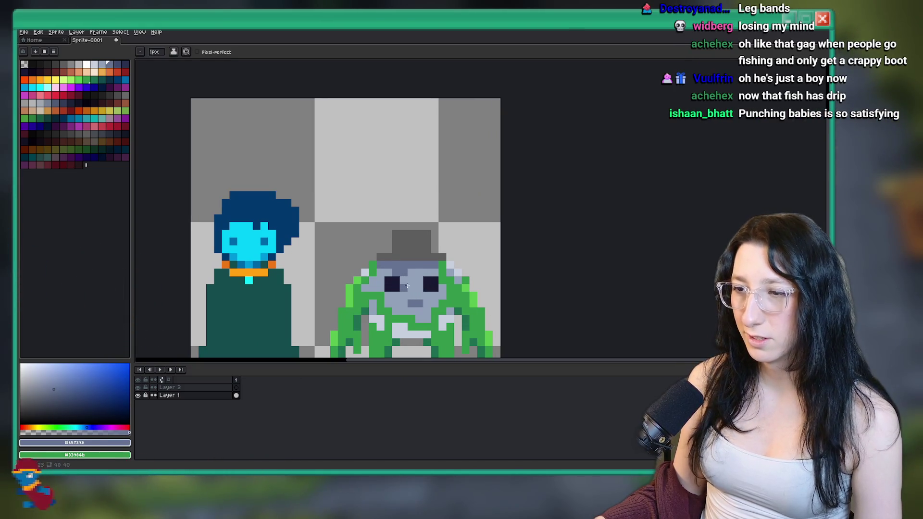
pyautogui.scroll(-3, 396, 274)
pyautogui.scroll(2, 409, 298)
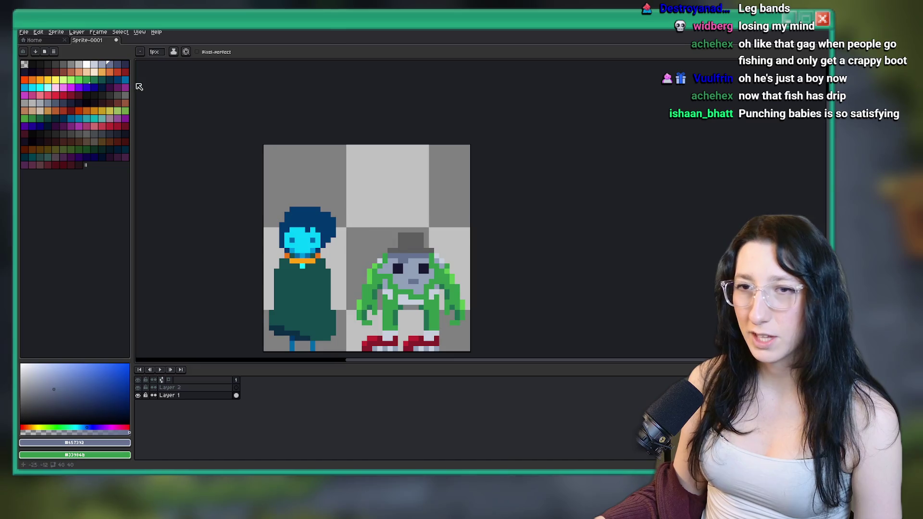
# Fill the hat band dark red, then refill it a darker maroon.
pyautogui.click(112, 104)
pyautogui.press('g')
pyautogui.scroll(3, 409, 250)
pyautogui.scroll(-3, 408, 250)
pyautogui.click(361, 210)
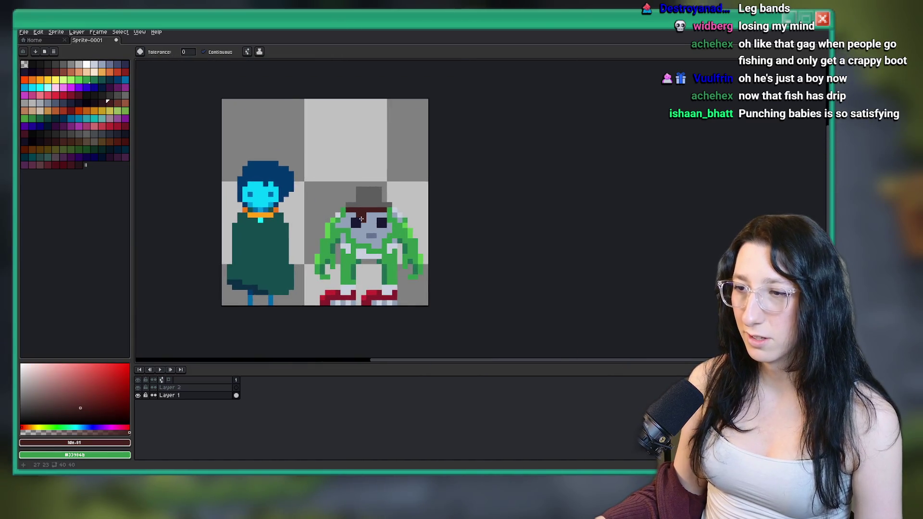
pyautogui.scroll(3, 361, 219)
pyautogui.press('[')
pyautogui.click(361, 209)
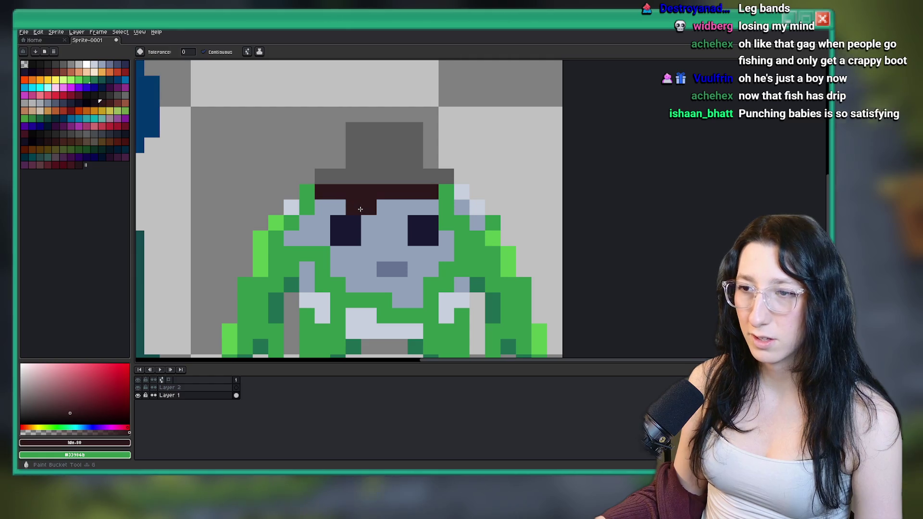
pyautogui.scroll(-3, 363, 207)
pyautogui.scroll(2, 368, 204)
# Try filling the grey hat black.
pyautogui.press('v')
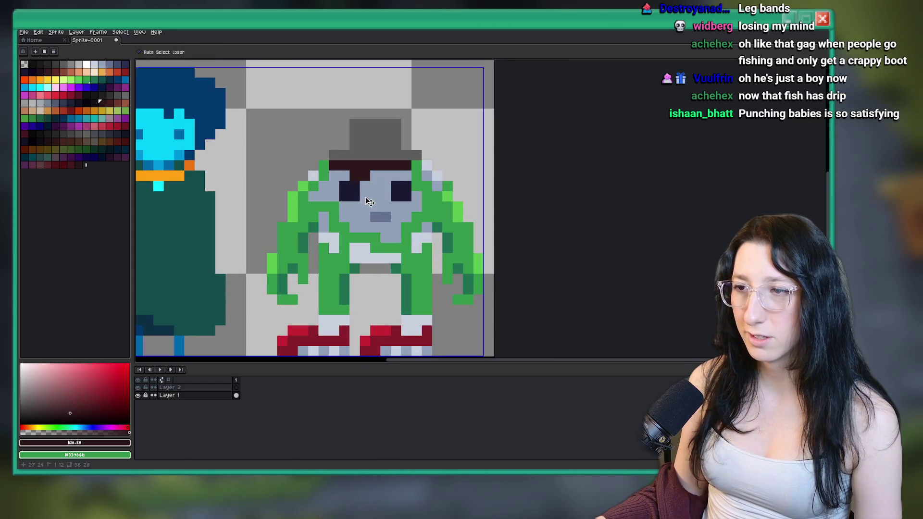
pyautogui.press('b')
pyautogui.scroll(2, 370, 203)
pyautogui.scroll(-4, 361, 175)
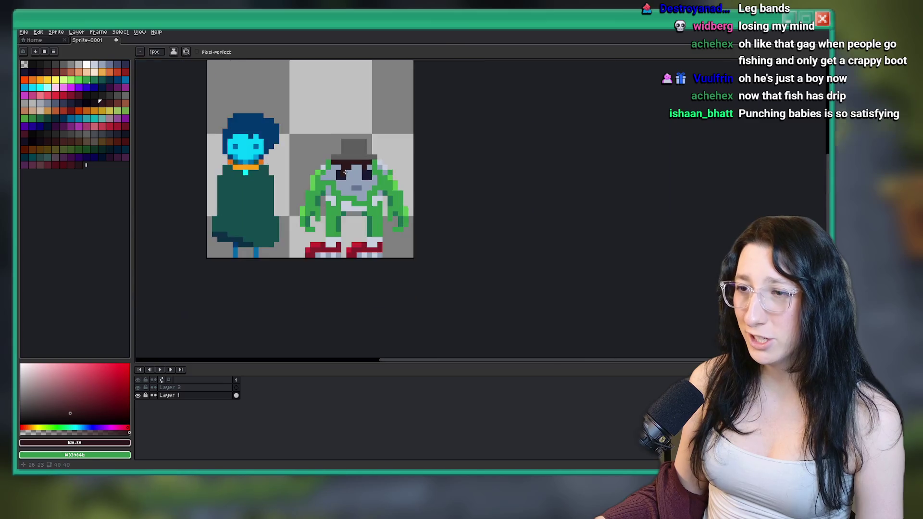
pyautogui.scroll(2, 356, 183)
pyautogui.click(102, 95)
pyautogui.press('g')
pyautogui.click(363, 144)
pyautogui.scroll(-4, 433, 197)
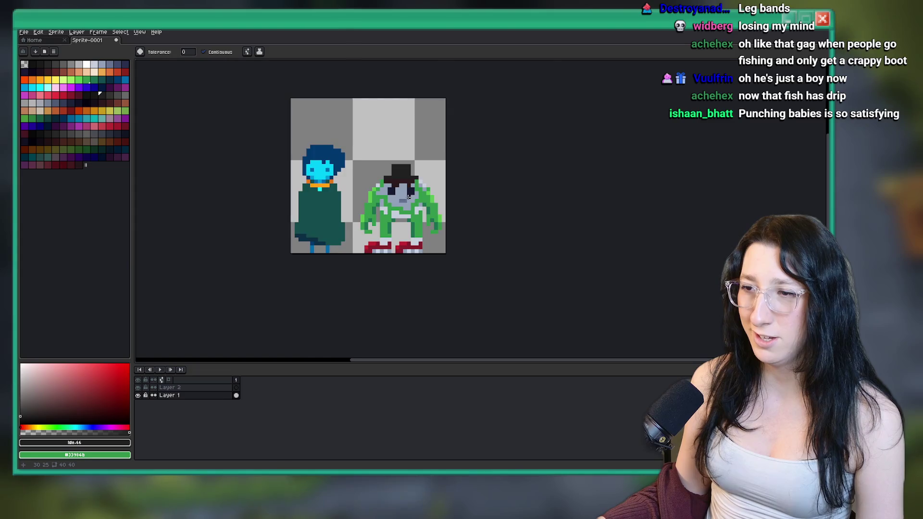
pyautogui.scroll(3, 413, 201)
# Undo the black fill and hat edits to reveal the grey head fin.
pyautogui.hotkey('ctrl', 'z')
pyautogui.press('v')
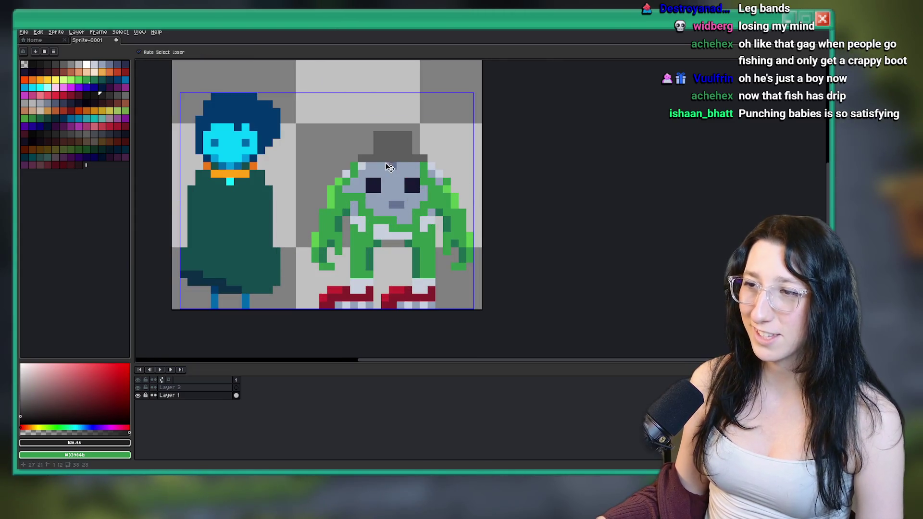
pyautogui.hotkey('ctrl', 'z')
pyautogui.press('g')
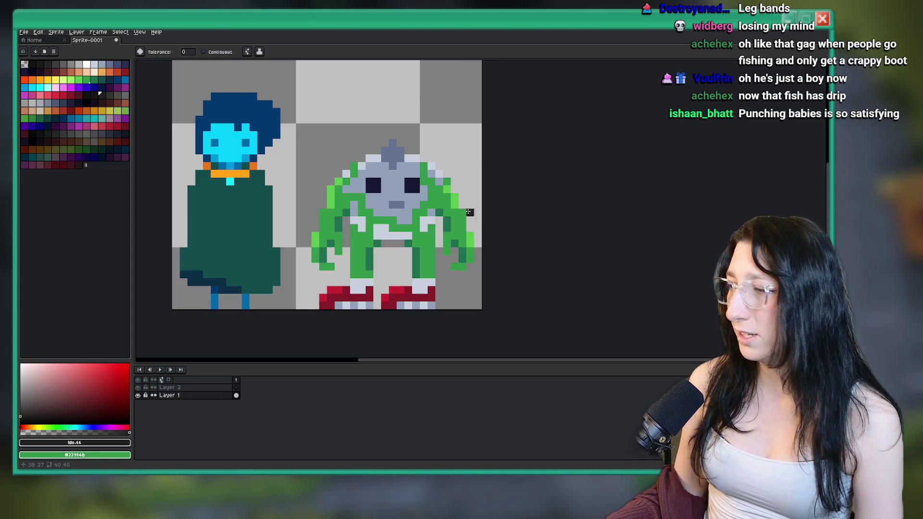
pyautogui.scroll(2, 478, 212)
pyautogui.scroll(-3, 384, 149)
pyautogui.scroll(4, 376, 144)
pyautogui.press('v')
pyautogui.scroll(-1, 462, 119)
# Undo the red shoe strokes so both legs end in plain green.
pyautogui.hotkey('ctrl', 'z')
pyautogui.hotkey('ctrl', 'z')
pyautogui.hotkey('ctrl', 'z')
pyautogui.hotkey('ctrl', 'z')
pyautogui.hotkey('ctrl', 'z')
pyautogui.hotkey('ctrl', 'z')
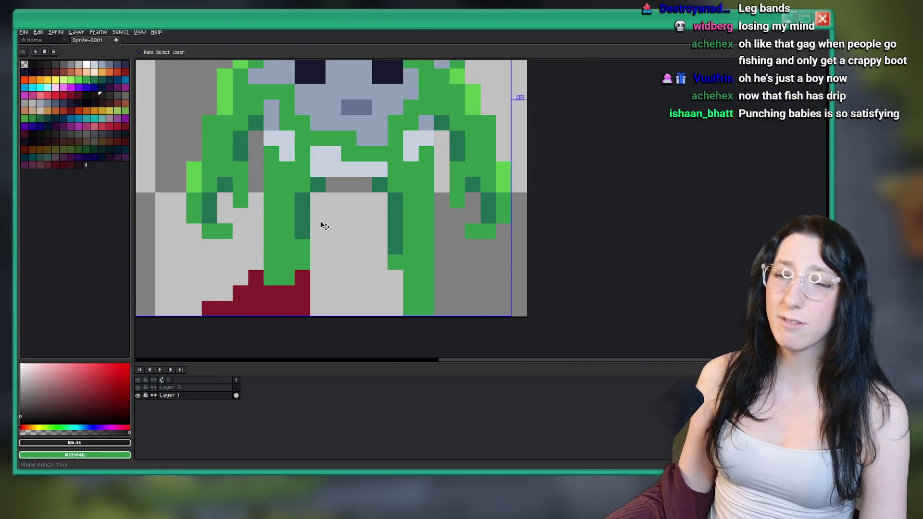
pyautogui.press('i')
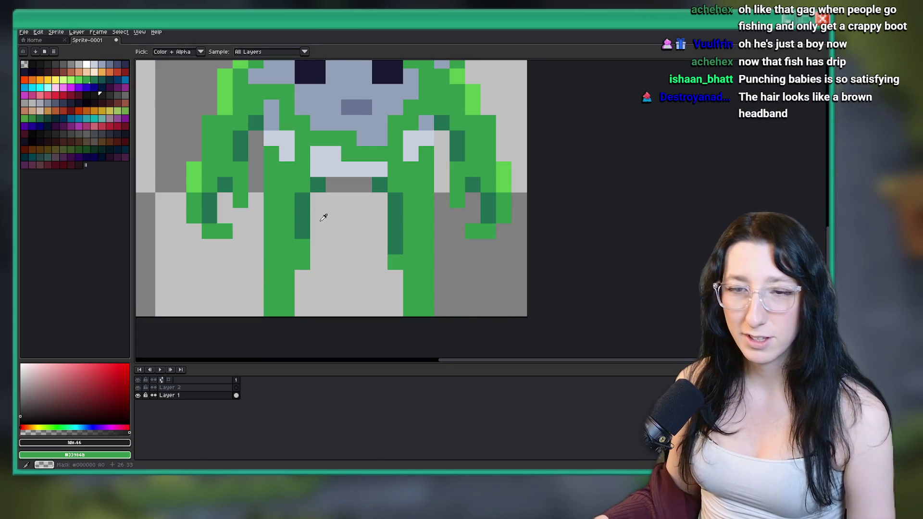
pyautogui.scroll(-3, 319, 218)
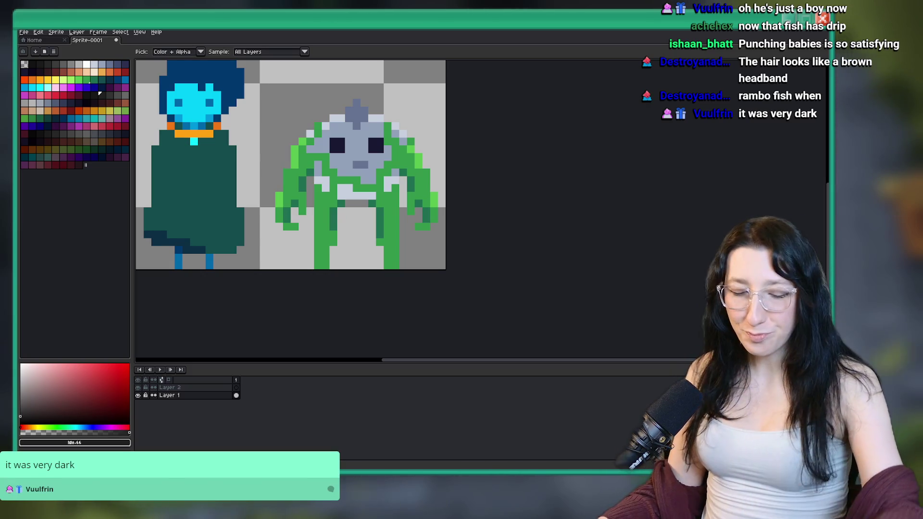
pyautogui.scroll(2, 328, 142)
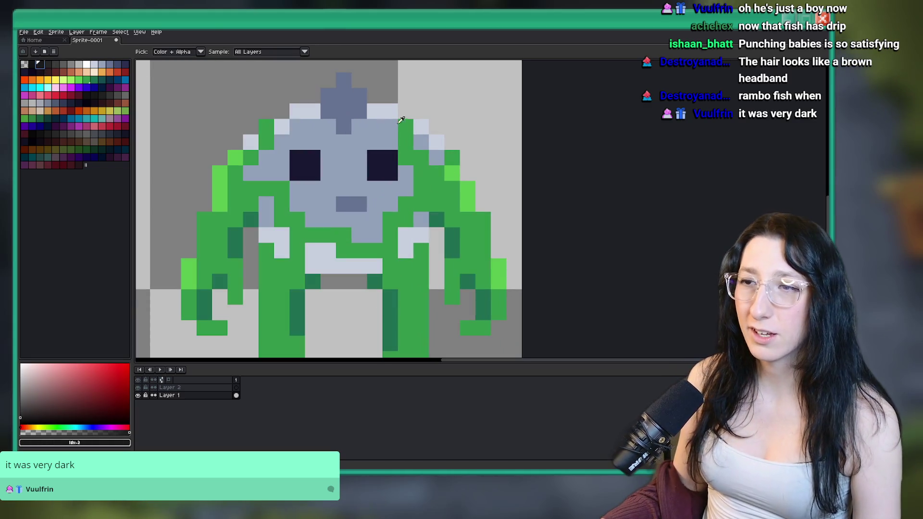
# Pencil a rounded black hair cap over the grey head, redrawing until it fits.
pyautogui.press('b')
pyautogui.scroll(1, 328, 142)
pyautogui.moveTo(366, 159)
pyautogui.mouseDown()
pyautogui.moveTo(514, 158)
pyautogui.moveTo(468, 190)
pyautogui.moveTo(308, 133)
pyautogui.moveTo(336, 172)
pyautogui.mouseUp()
pyautogui.hotkey('ctrl', 'z')
pyautogui.scroll(-1, 405, 189)
pyautogui.moveTo(422, 178)
pyautogui.mouseDown()
pyautogui.moveTo(458, 212)
pyautogui.moveTo(466, 213)
pyautogui.moveTo(457, 177)
pyautogui.moveTo(494, 207)
pyautogui.mouseUp()
pyautogui.hotkey('ctrl', 'z')
pyautogui.hotkey('ctrl', 'z')
pyautogui.hotkey('ctrl', 'z')
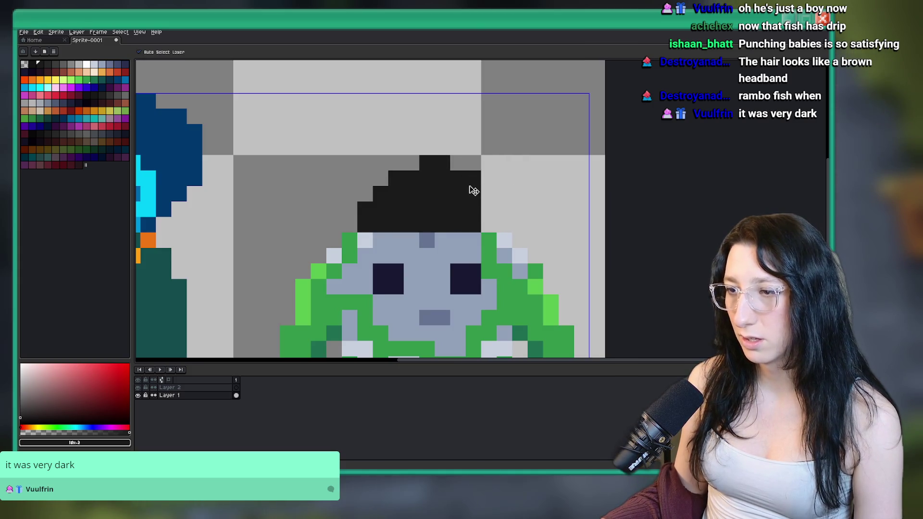
pyautogui.moveTo(445, 226)
pyautogui.mouseDown()
pyautogui.moveTo(427, 195)
pyautogui.moveTo(505, 225)
pyautogui.mouseUp()
pyautogui.scroll(-1, 401, 200)
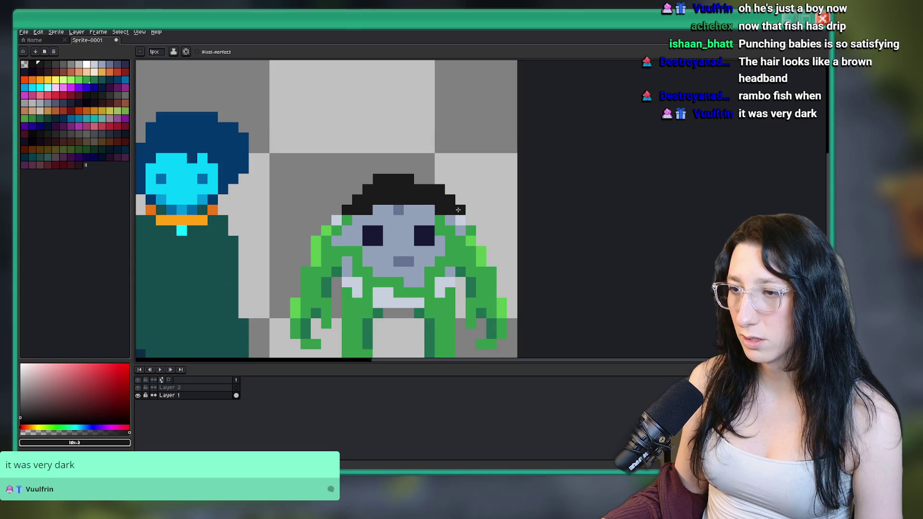
pyautogui.scroll(-3, 449, 211)
pyautogui.scroll(2, 337, 206)
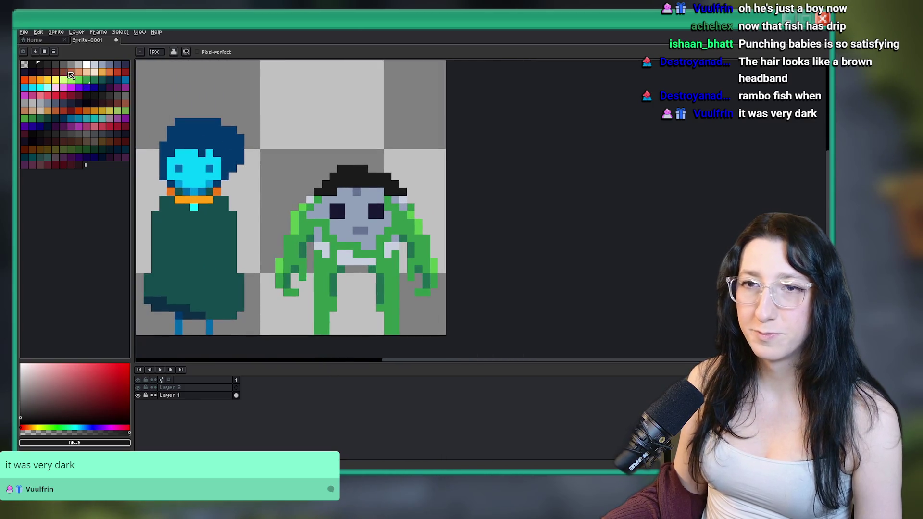
# Bucket-fill the black hair with dark grey, then refill it with a darker grey.
pyautogui.click(53, 64)
pyautogui.press('g')
pyautogui.click(353, 176)
pyautogui.scroll(1, 347, 177)
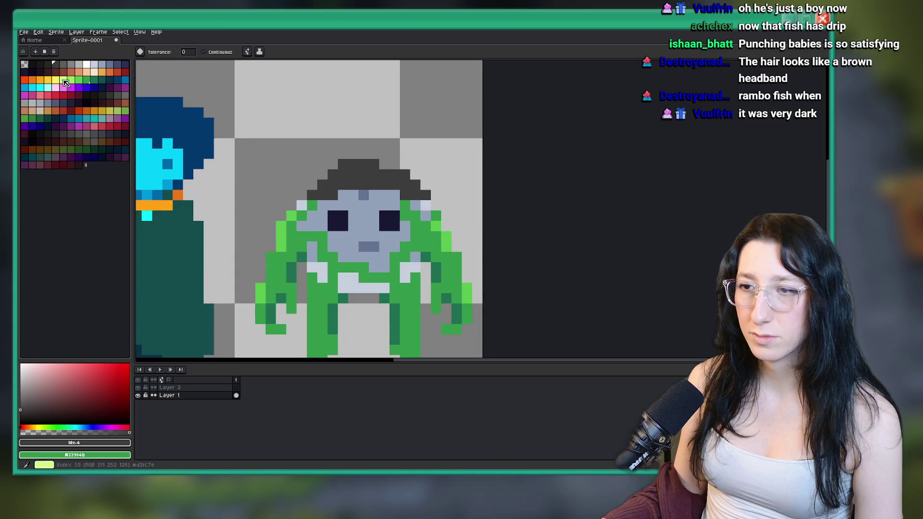
pyautogui.click(56, 66)
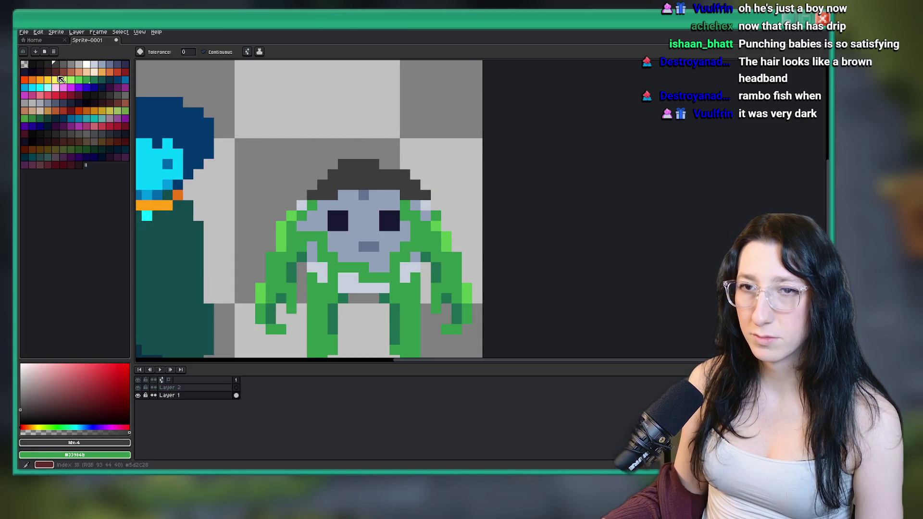
pyautogui.click(47, 64)
pyautogui.click(363, 194)
pyautogui.scroll(1, 362, 196)
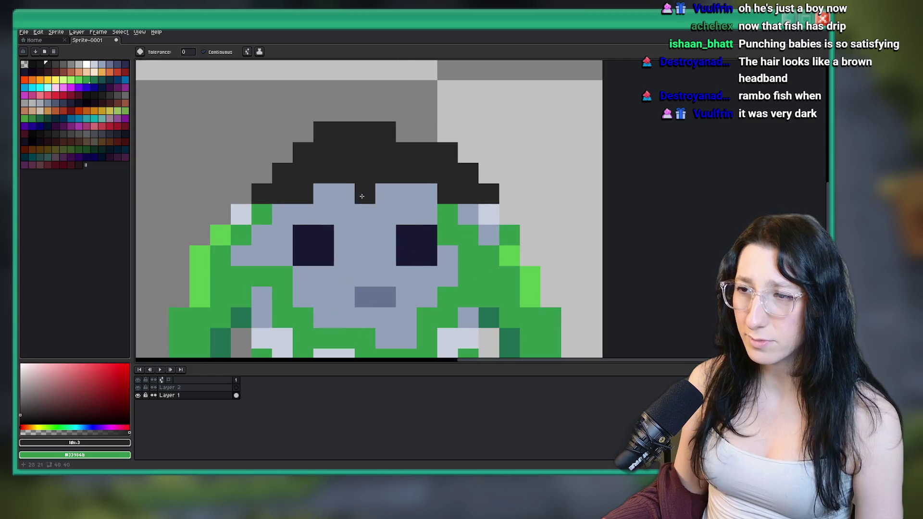
# Pencil in extra hair pixels, extending the hairline across the forehead and over the left eye.
pyautogui.press('b')
pyautogui.moveTo(344, 193); pyautogui.dragTo(385, 190)
pyautogui.rightClick(433, 193)
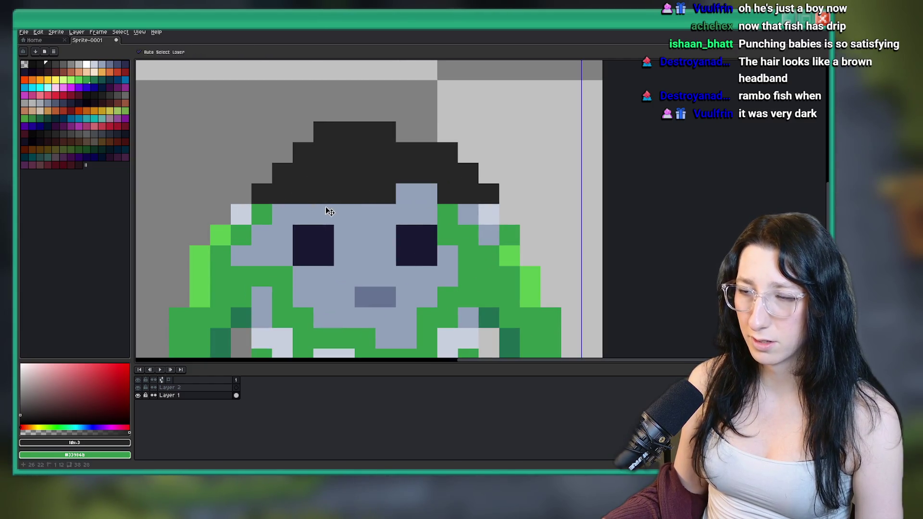
pyautogui.click(330, 210)
pyautogui.scroll(-3, 330, 210)
pyautogui.scroll(3, 362, 204)
pyautogui.moveTo(363, 205); pyautogui.dragTo(319, 208)
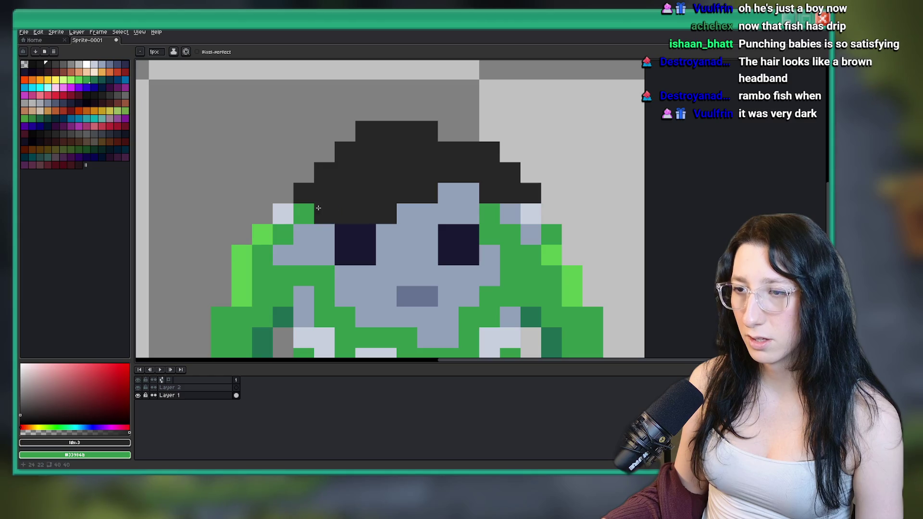
pyautogui.click(304, 234)
pyautogui.scroll(-1, 308, 234)
pyautogui.moveTo(363, 238); pyautogui.dragTo(389, 239)
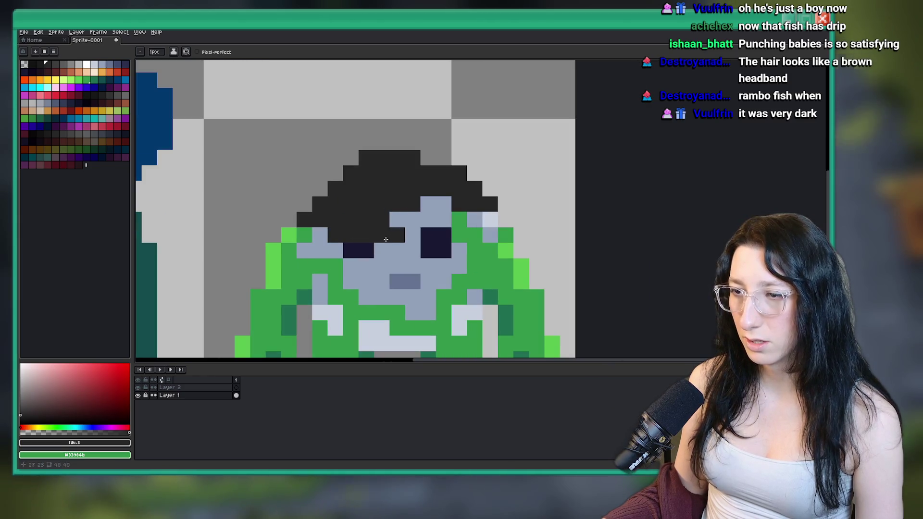
pyautogui.scroll(-1, 388, 239)
pyautogui.scroll(-1, 399, 227)
pyautogui.scroll(2, 402, 226)
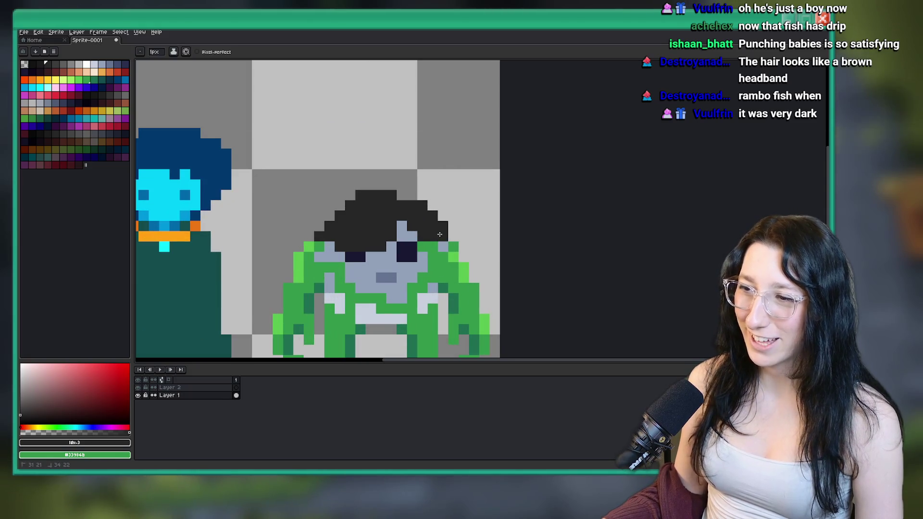
pyautogui.scroll(-5, 440, 235)
pyautogui.scroll(5, 432, 250)
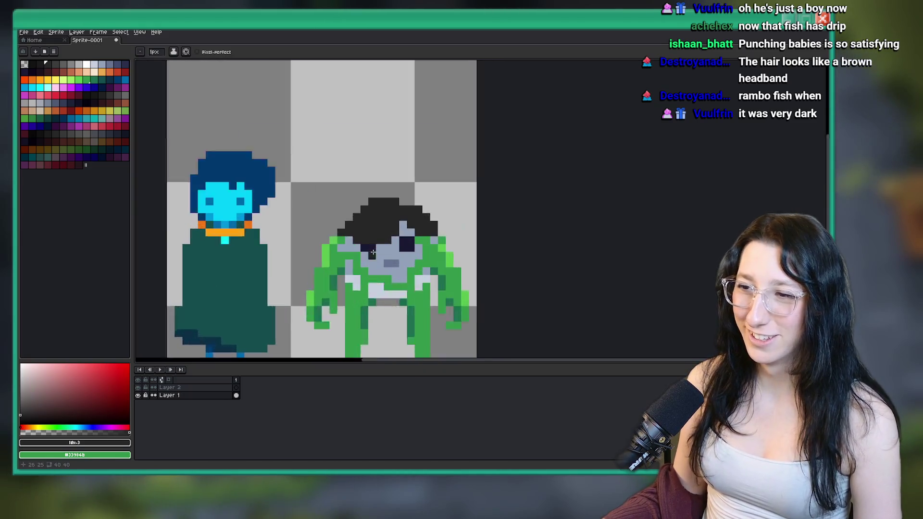
pyautogui.scroll(1, 373, 252)
pyautogui.scroll(2, 342, 239)
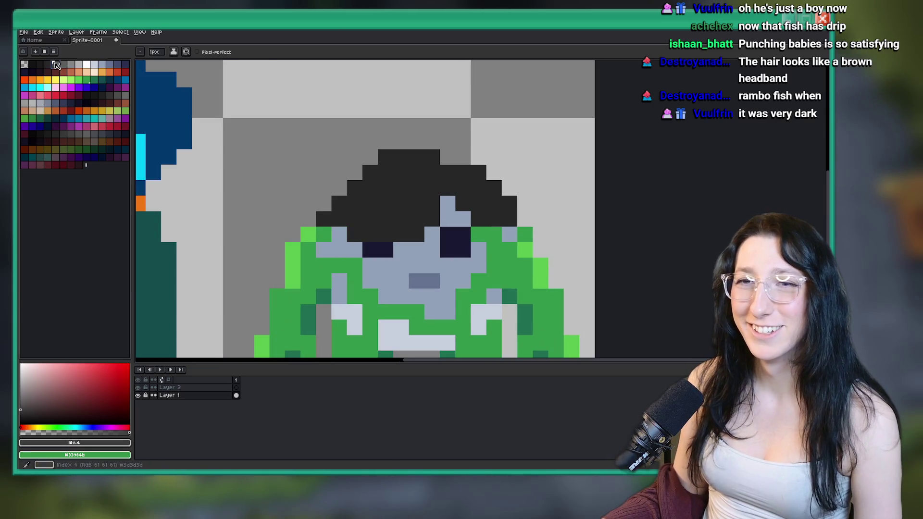
# Shade the hair's left and right edges with lighter grey pixels.
pyautogui.click(56, 66)
pyautogui.moveTo(355, 235)
pyautogui.mouseDown()
pyautogui.moveTo(373, 234)
pyautogui.moveTo(354, 234)
pyautogui.mouseUp()
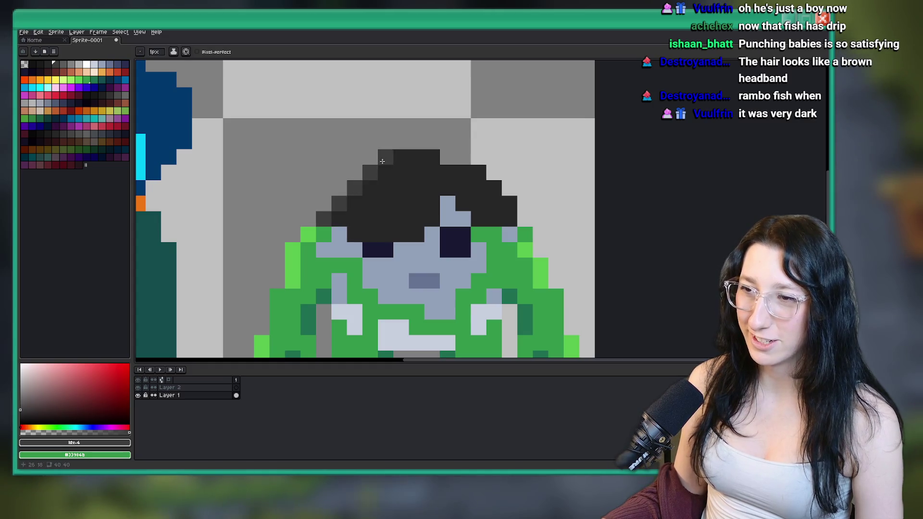
pyautogui.moveTo(416, 172); pyautogui.dragTo(370, 204)
pyautogui.scroll(-5, 373, 213)
pyautogui.scroll(6, 405, 205)
pyautogui.moveTo(425, 184); pyautogui.dragTo(441, 206)
pyautogui.scroll(-5, 387, 272)
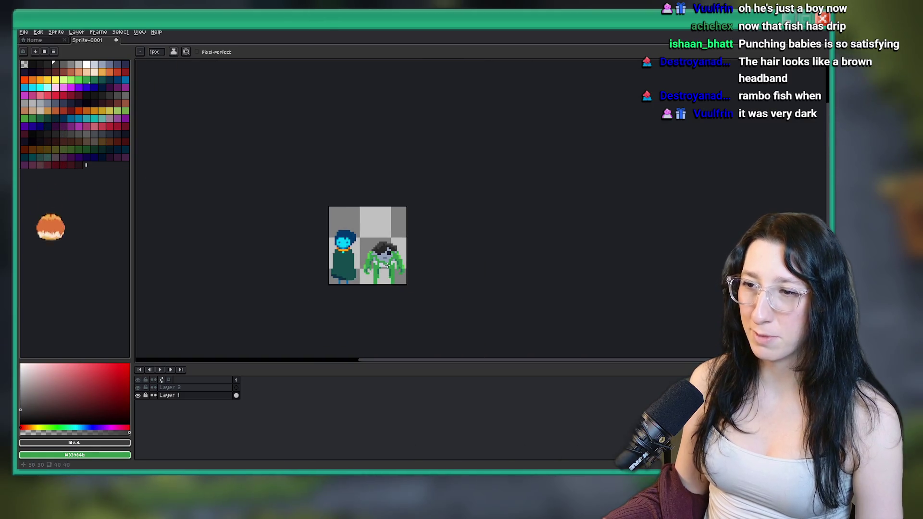
# Repaint some hair in varied greys, then undo until the hair is gone and the tuft returns.
pyautogui.scroll(5, 386, 272)
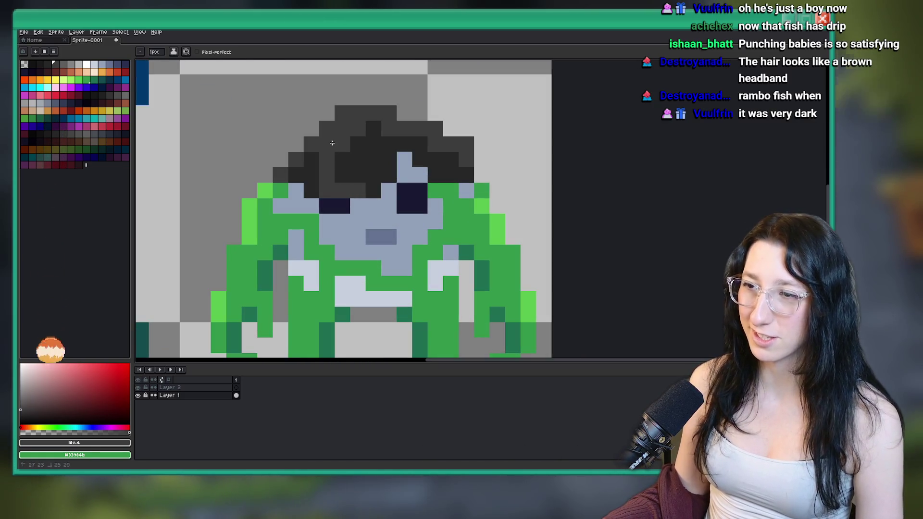
pyautogui.moveTo(370, 190); pyautogui.dragTo(342, 159)
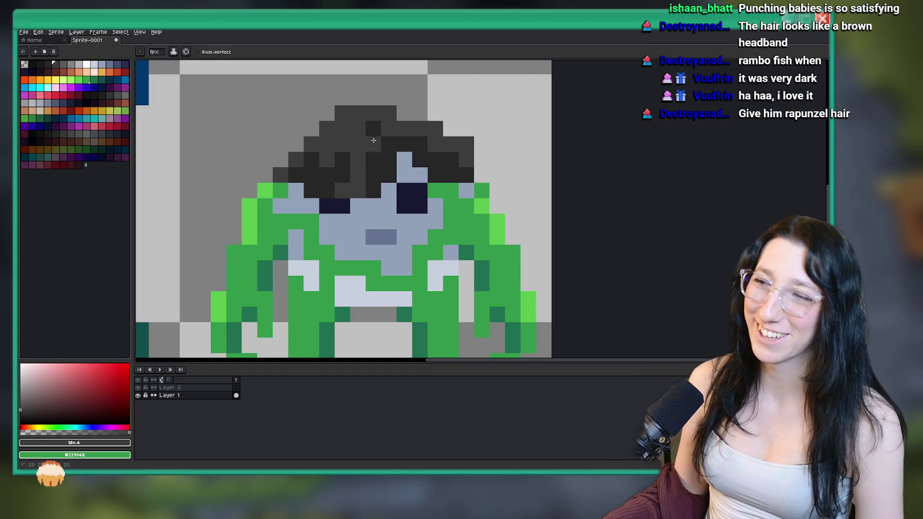
pyautogui.scroll(-5, 379, 142)
pyautogui.hotkey('ctrl', 'z')
pyautogui.press('v')
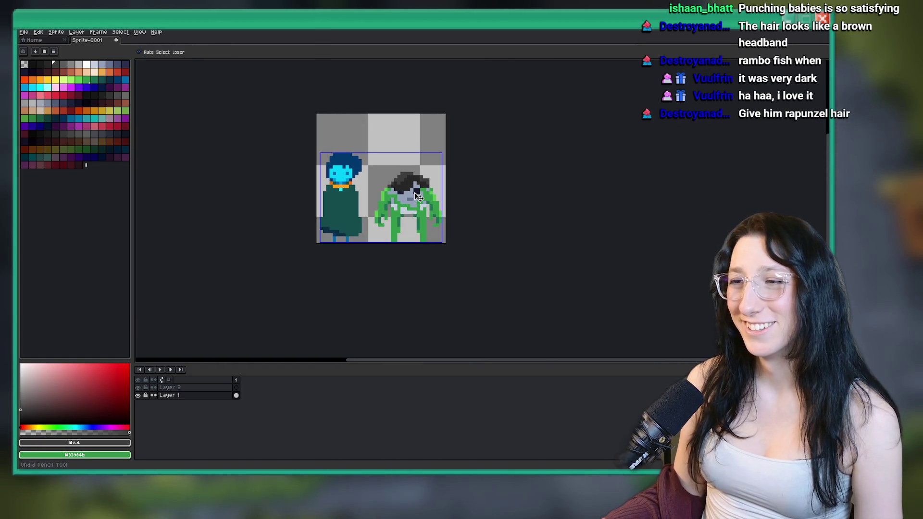
pyautogui.scroll(3, 422, 198)
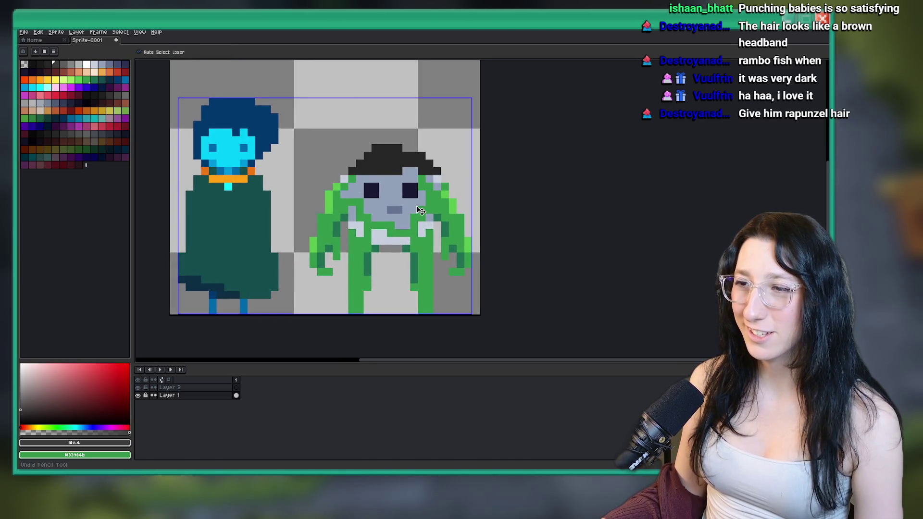
pyautogui.hotkey('ctrl', 'z')
pyautogui.hotkey('ctrl', 'z')
pyautogui.hotkey('ctrl', 'z')
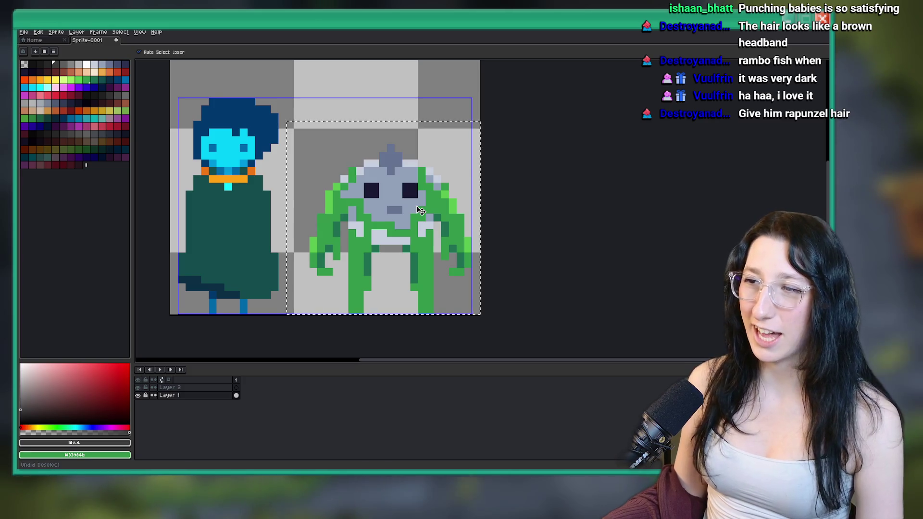
pyautogui.press('b')
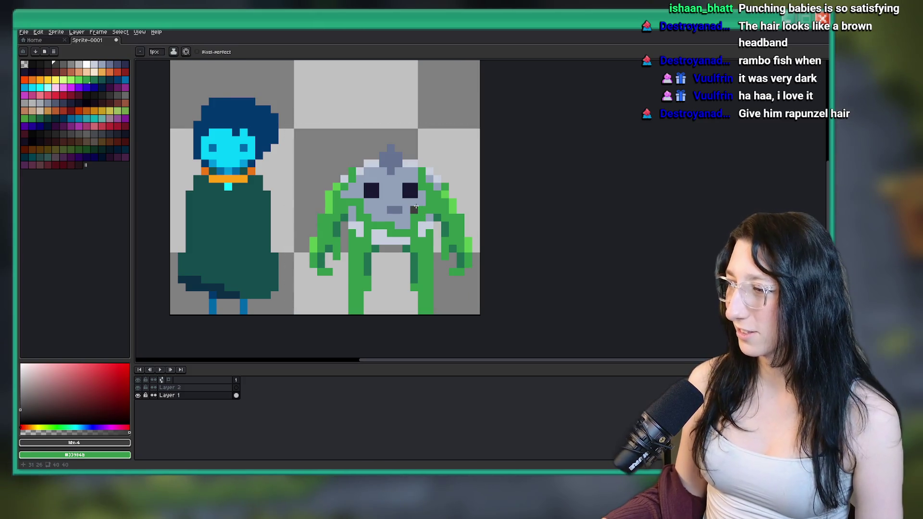
pyautogui.scroll(3, 400, 194)
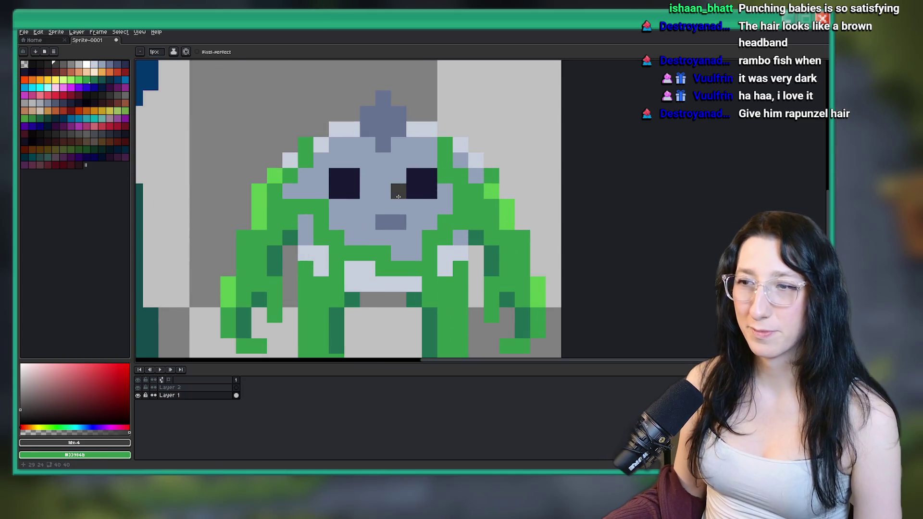
# Sample the face's grey-blue as the drawing colour and bring up the save dialog.
pyautogui.press('i')
pyautogui.scroll(2, 329, 171)
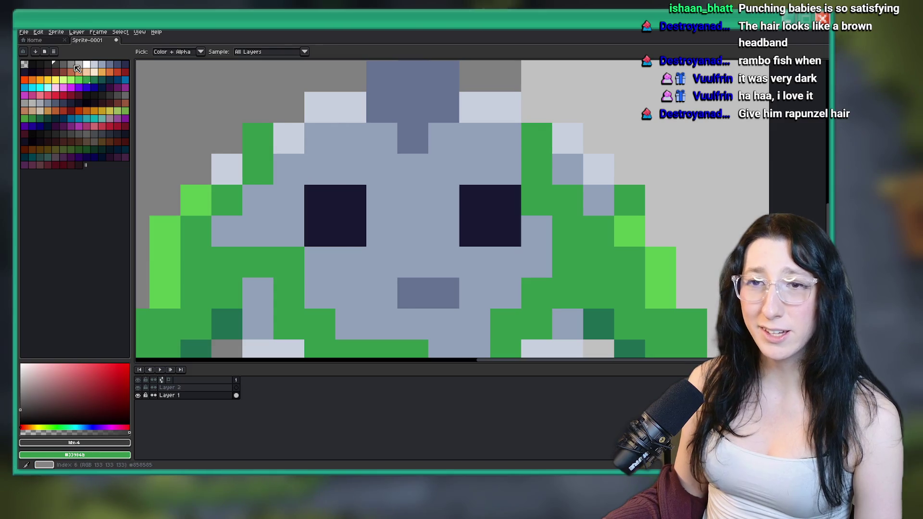
pyautogui.click(423, 200)
pyautogui.scroll(-1, 423, 200)
pyautogui.press('v')
pyautogui.hotkey('ctrl', 's')
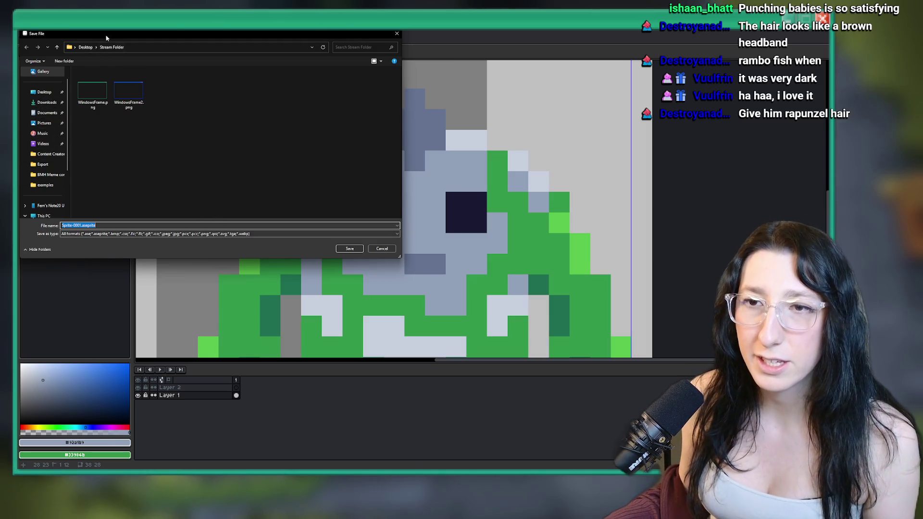
# Browse to BringMeHope\Game Art\Characters\Sandcity Enemies in the save dialog.
pyautogui.click(53, 91)
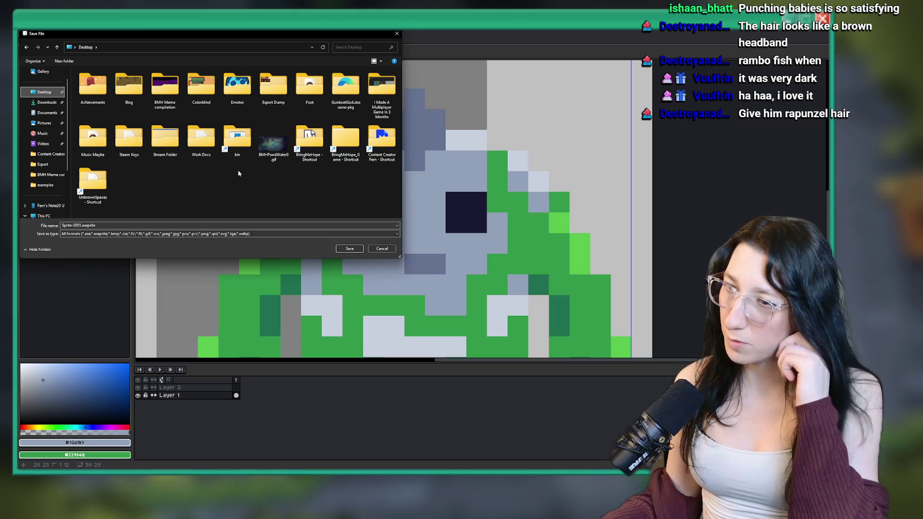
pyautogui.doubleClick(346, 140)
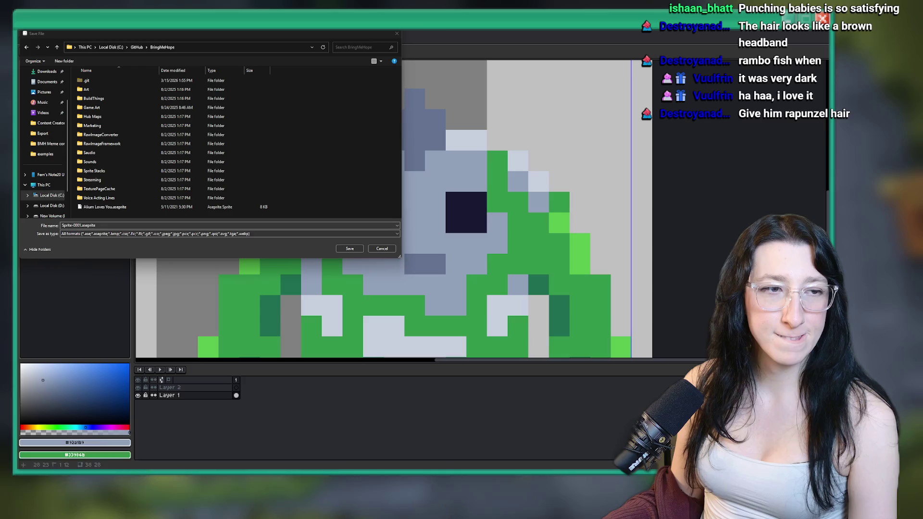
pyautogui.doubleClick(125, 107)
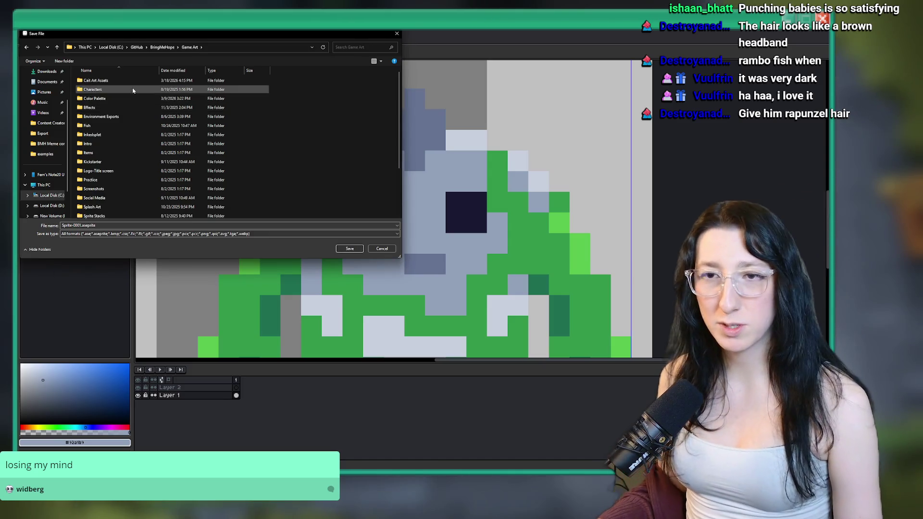
pyautogui.doubleClick(135, 90)
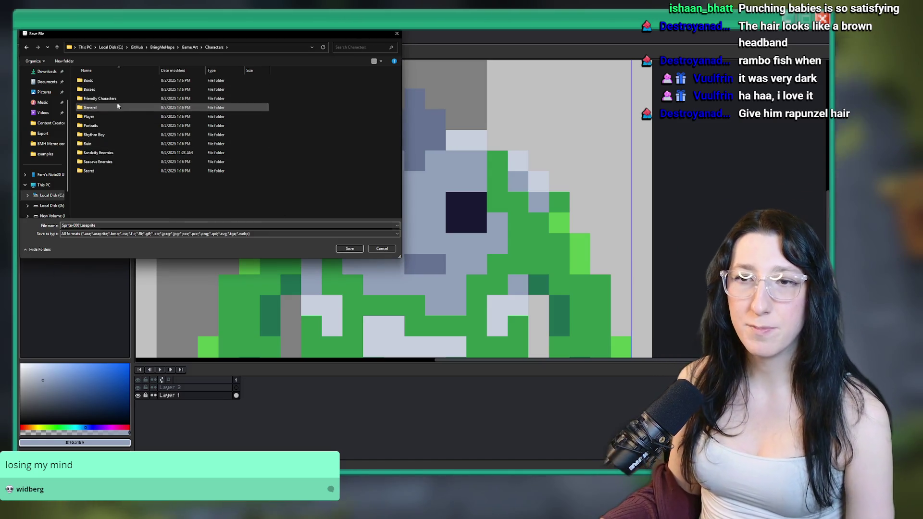
pyautogui.doubleClick(115, 152)
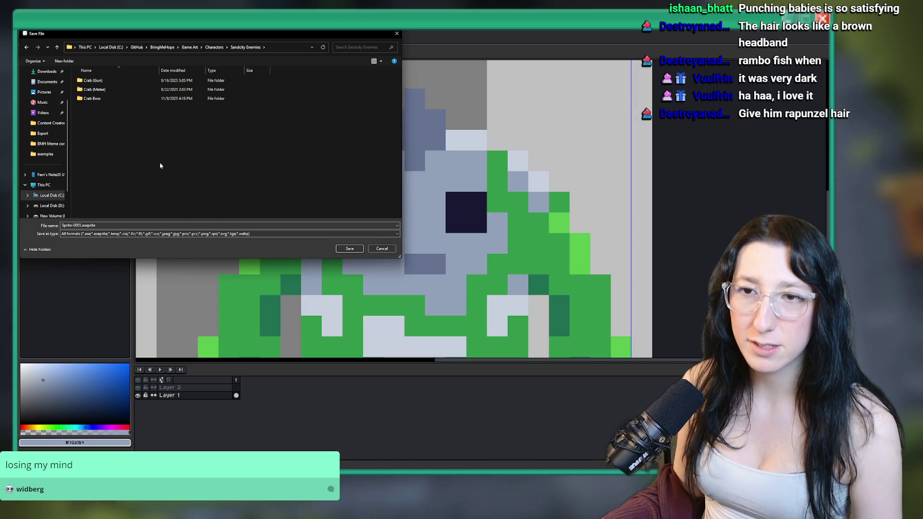
# Create a new folder named 'Rogue Gub Gub' there and open it.
pyautogui.rightClick(141, 150)
pyautogui.click(235, 265)
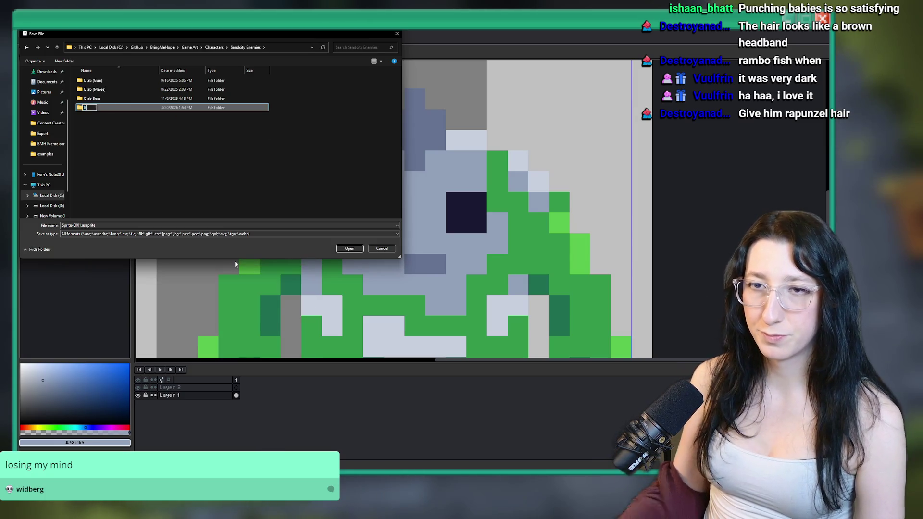
pyautogui.press('BackSpace')
pyautogui.press('BackSpace')
pyautogui.press('BackSpace')
pyautogui.write('kogue Gub Gub')
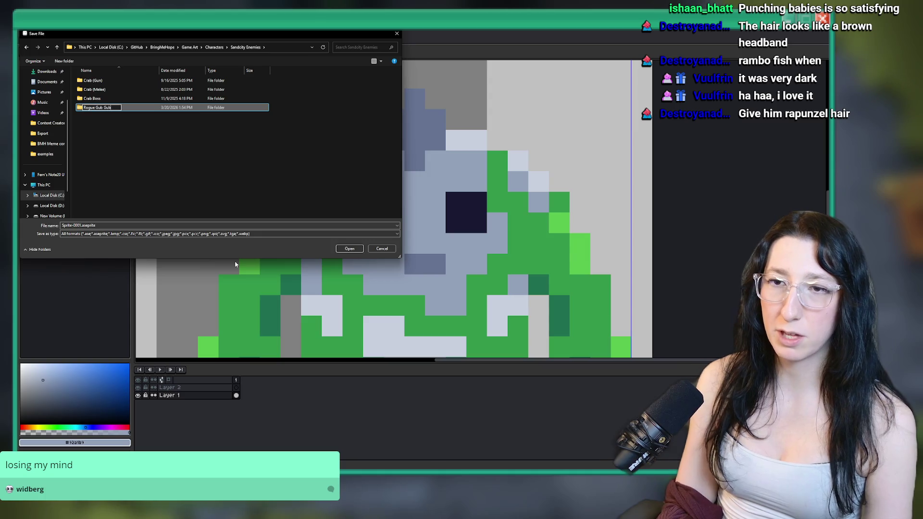
pyautogui.press('Return')
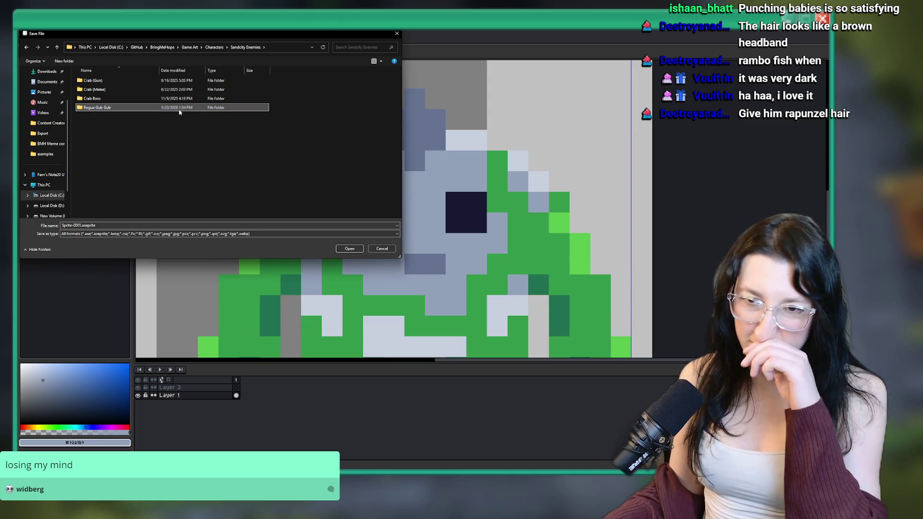
pyautogui.doubleClick(180, 109)
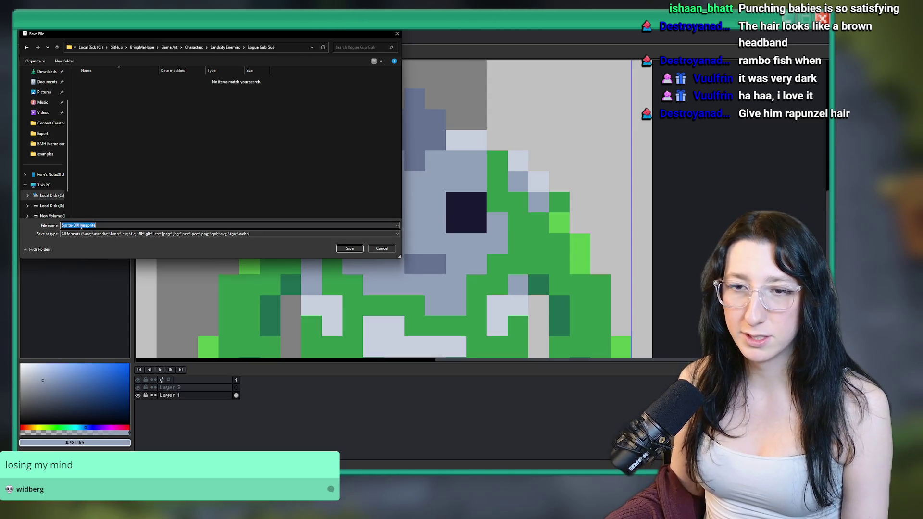
# Save the sprite as RogueGubGub.aseprite.
pyautogui.click(81, 226)
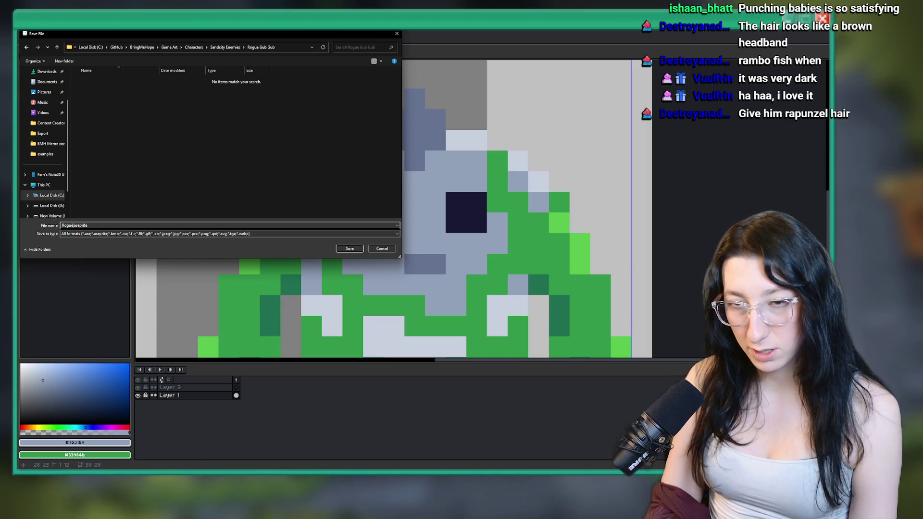
pyautogui.write('GubGub')
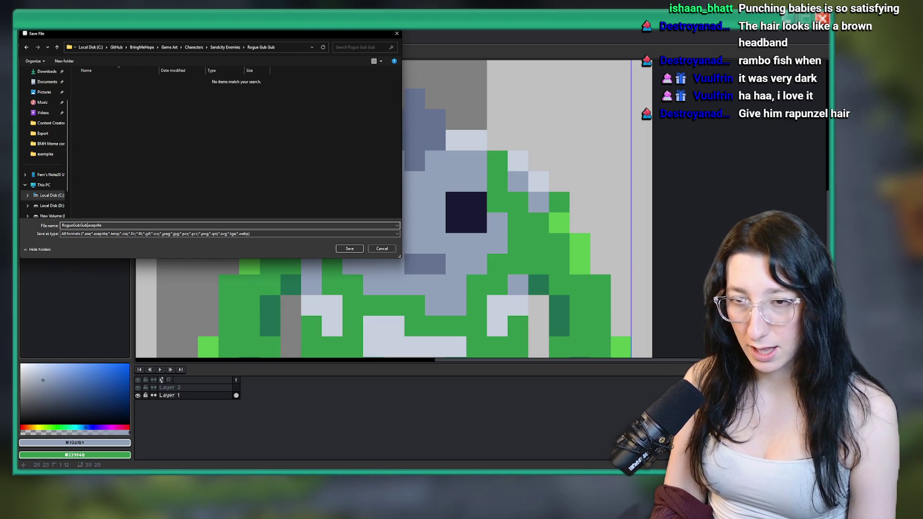
pyautogui.press('Return')
pyautogui.scroll(-5, 384, 184)
# Try naming Layer 1 'Idle - Down', then revert its name to 'Layer 1'.
pyautogui.doubleClick(179, 395)
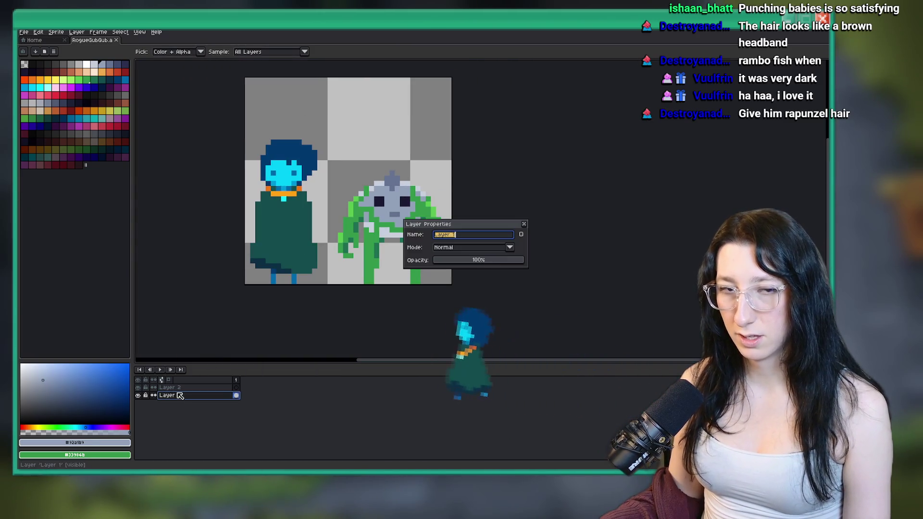
pyautogui.write('Idle - Dow')
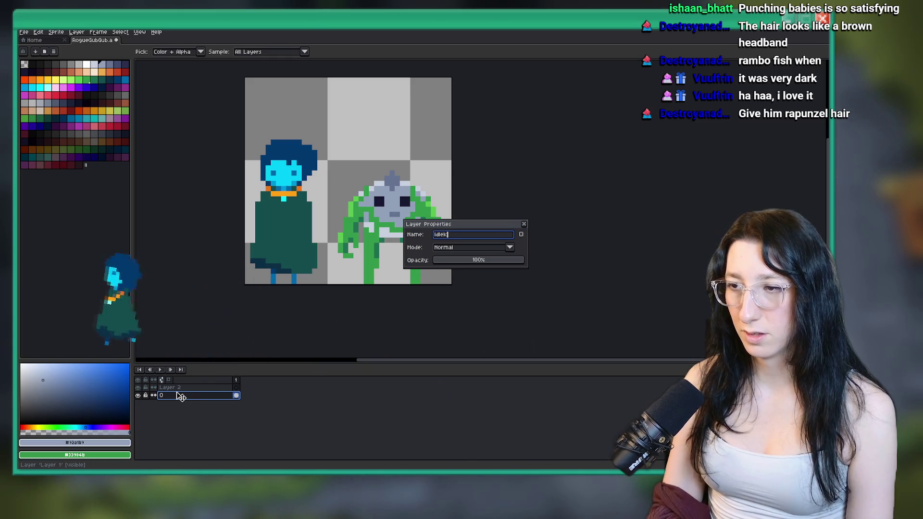
pyautogui.write('n')
pyautogui.press('Return')
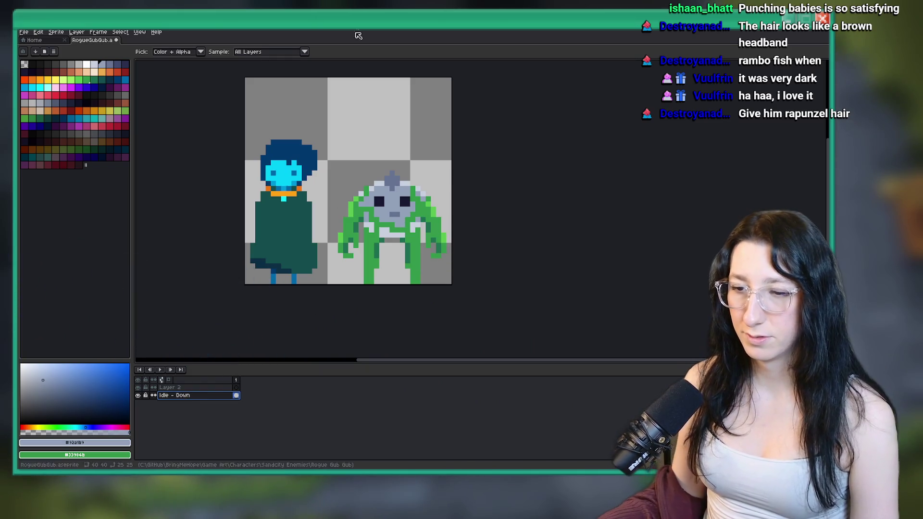
pyautogui.doubleClick(187, 396)
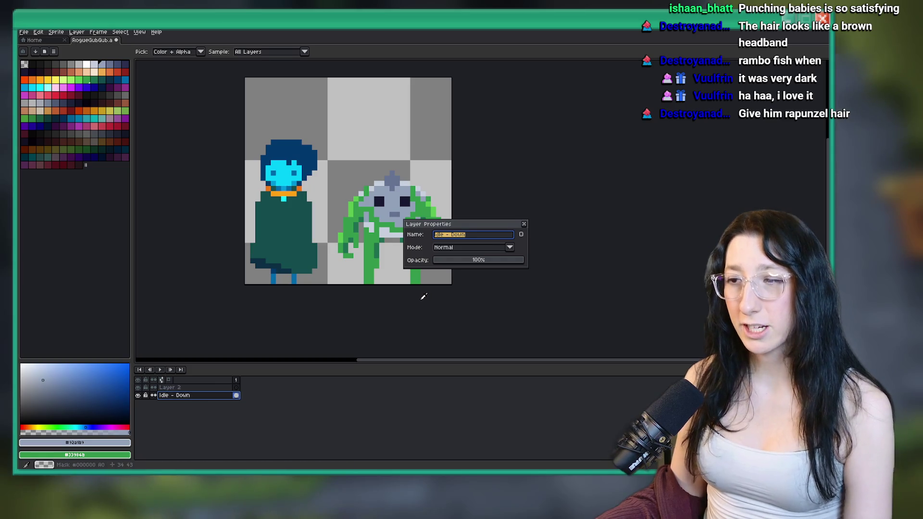
pyautogui.press('BackSpace')
pyautogui.press('Return')
pyautogui.doubleClick(209, 396)
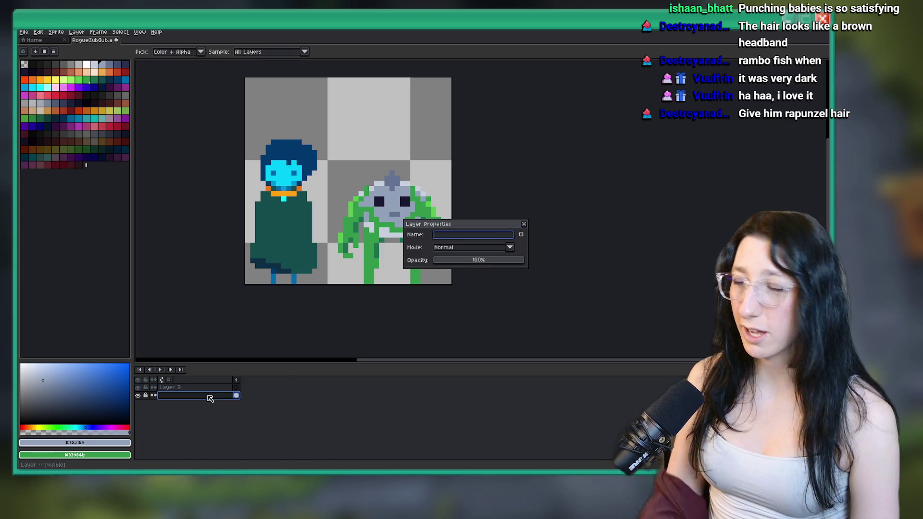
pyautogui.write('Layer 1')
pyautogui.press('Return')
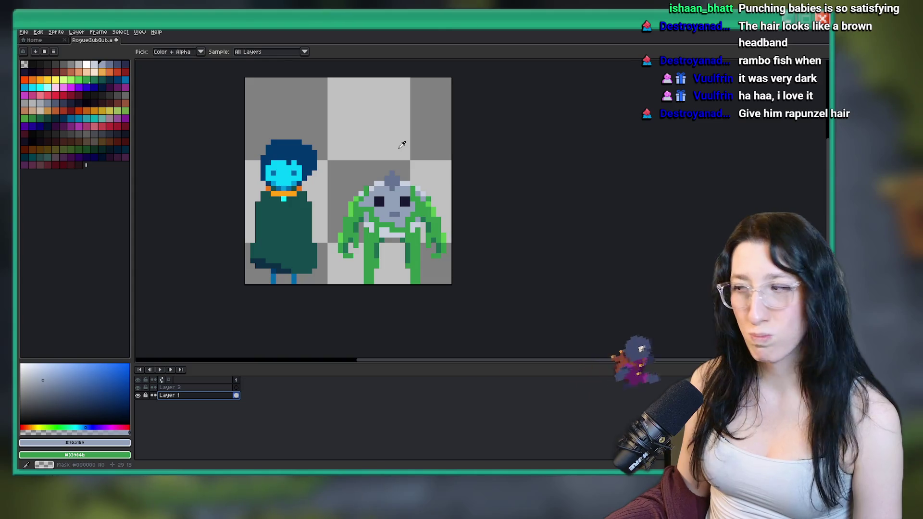
# Rename Layer 2, holding the teal character, to 'Size Reference'.
pyautogui.scroll(3, 404, 145)
pyautogui.scroll(-2, 404, 145)
pyautogui.moveTo(370, 151); pyautogui.dragTo(369, 165)
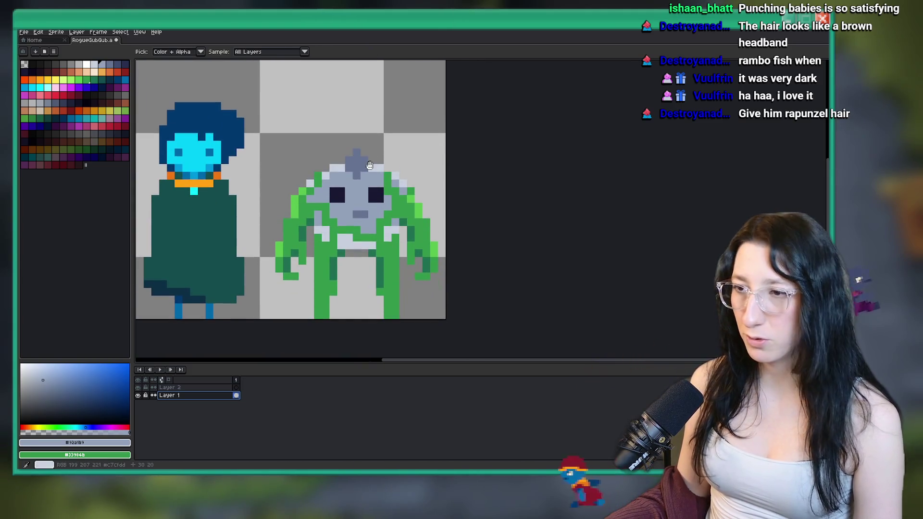
pyautogui.press('m')
pyautogui.scroll(-2, 228, 163)
pyautogui.moveTo(228, 163); pyautogui.dragTo(310, 324)
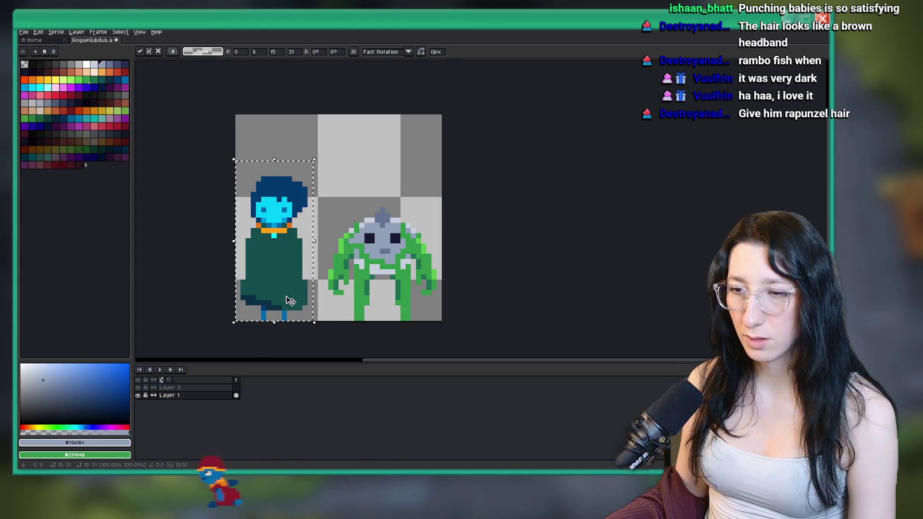
pyautogui.click(215, 387)
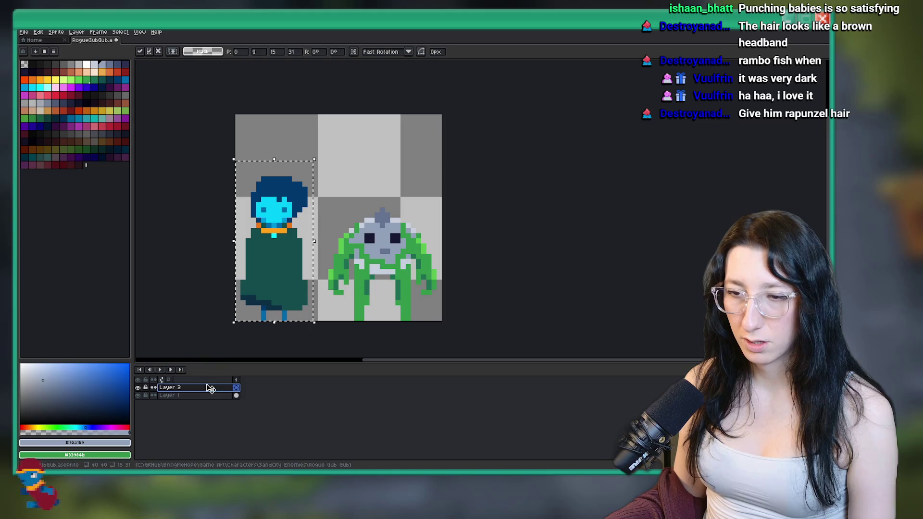
pyautogui.doubleClick(215, 387)
pyautogui.write('Size Refer')
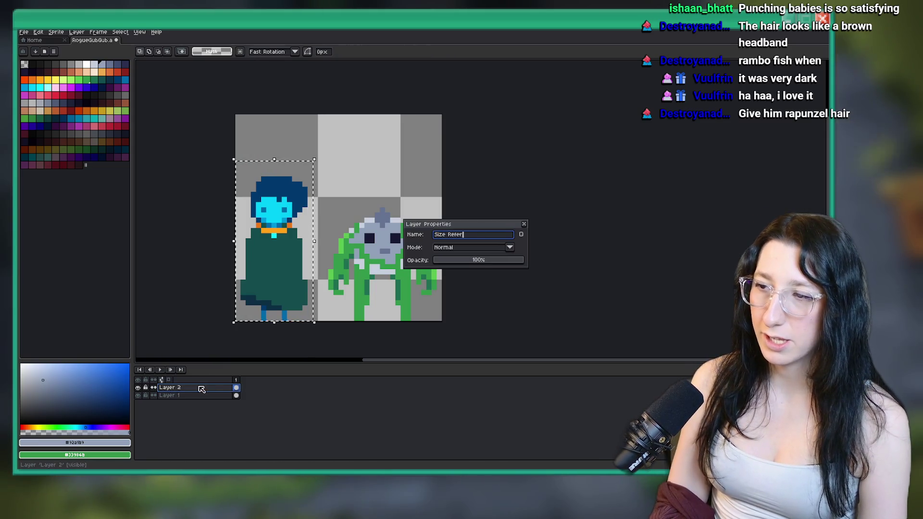
pyautogui.write('ence')
pyautogui.press('Return')
pyautogui.hotkey('ctrl', 'd')
# Move Layer 1 above Size Reference and rename it 'Character'.
pyautogui.click(215, 395)
pyautogui.moveTo(213, 394); pyautogui.dragTo(205, 389)
pyautogui.doubleClick(205, 389)
pyautogui.write('haracter')
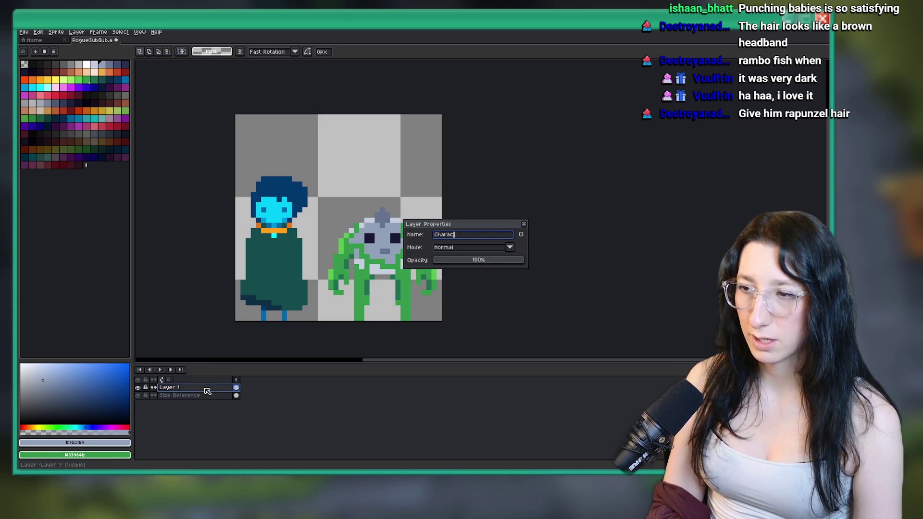
pyautogui.press('Return')
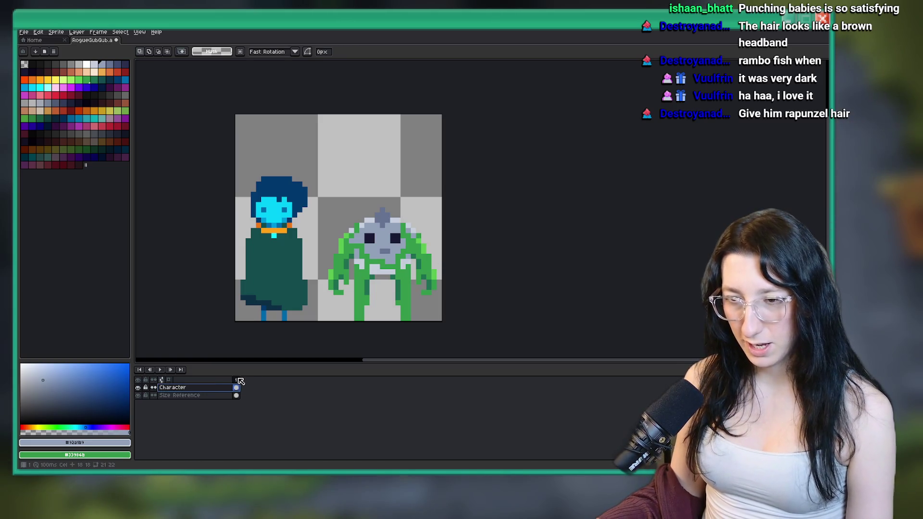
# Tag frame 1 as 'Idle Down'.
pyautogui.rightClick(234, 380)
pyautogui.click(255, 411)
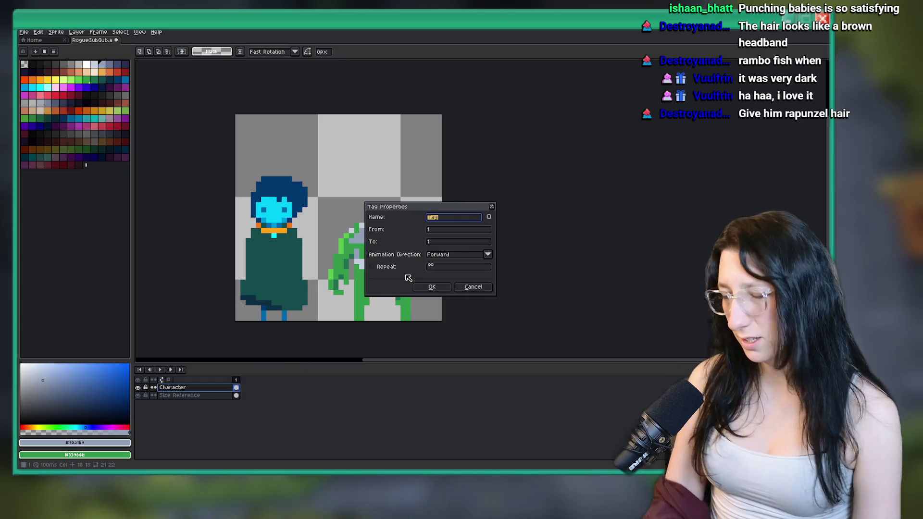
pyautogui.write('Down')
pyautogui.press('Return')
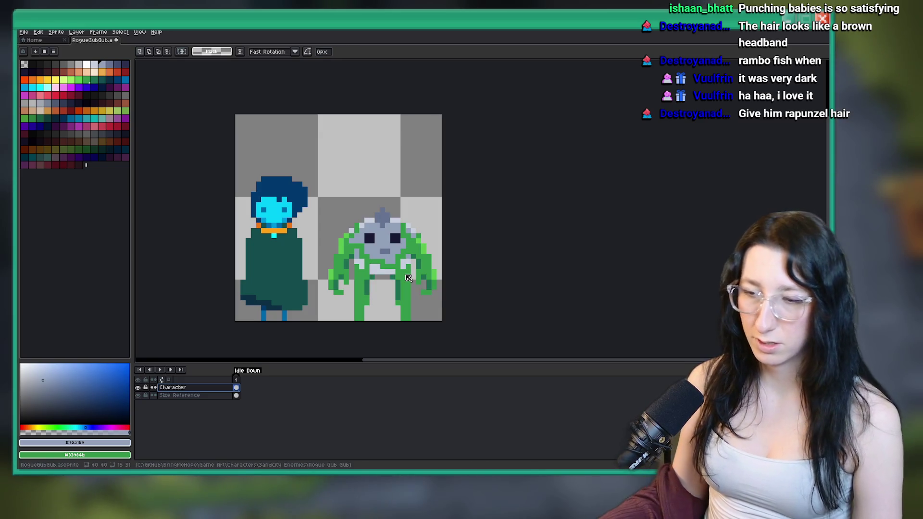
# Add a second frame tagged 'Idle Up', then undo that frame and tag.
pyautogui.hotkey('alt', 'n')
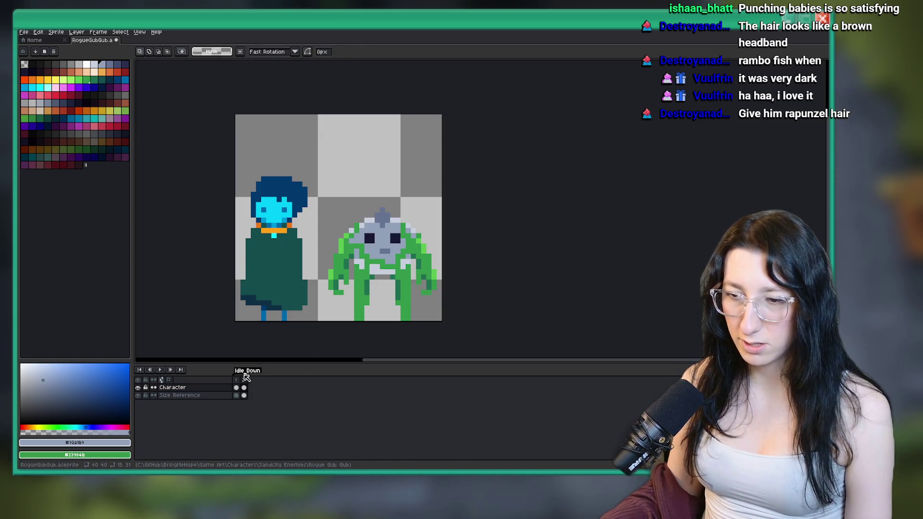
pyautogui.doubleClick(236, 373)
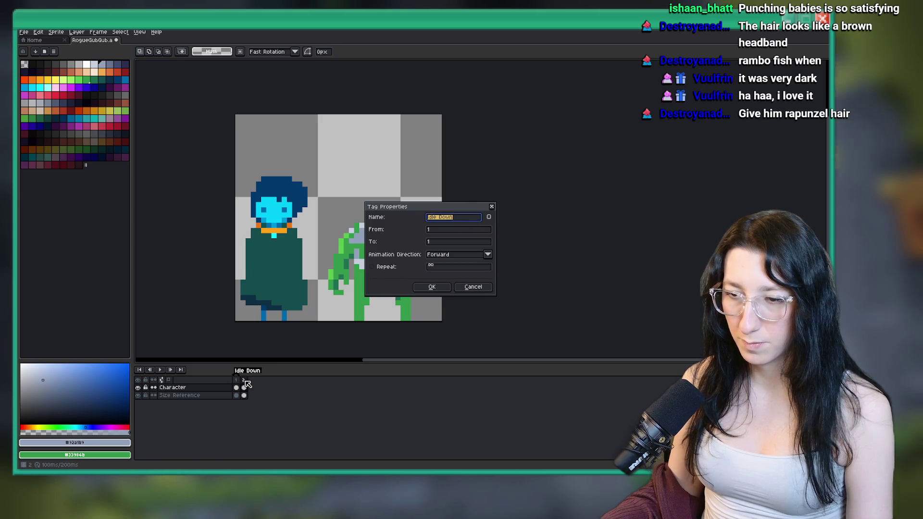
pyautogui.press('Escape')
pyautogui.rightClick(243, 380)
pyautogui.click(269, 407)
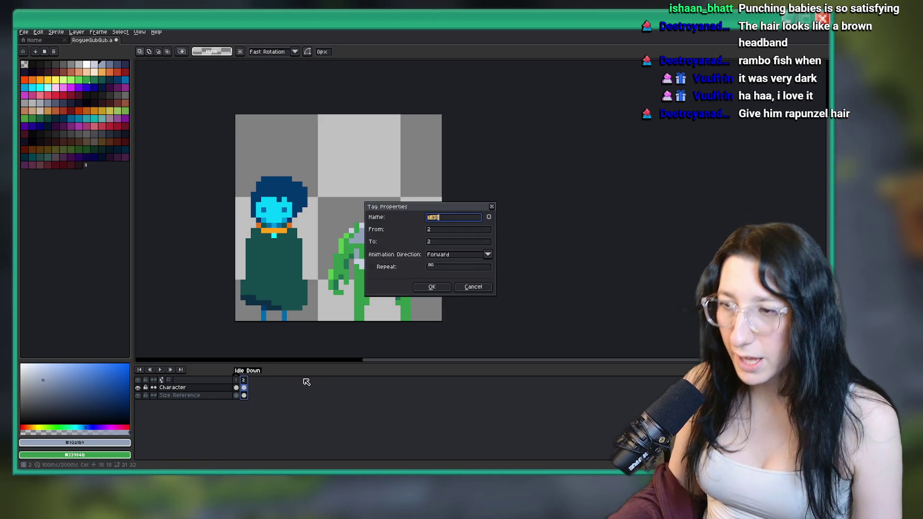
pyautogui.write('Idle Up')
pyautogui.press('Return')
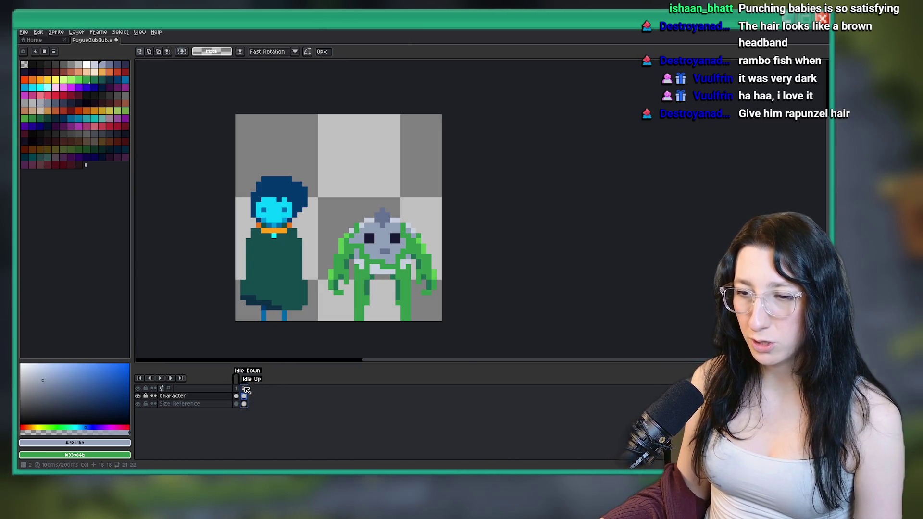
pyautogui.hotkey('alt', 'Delete')
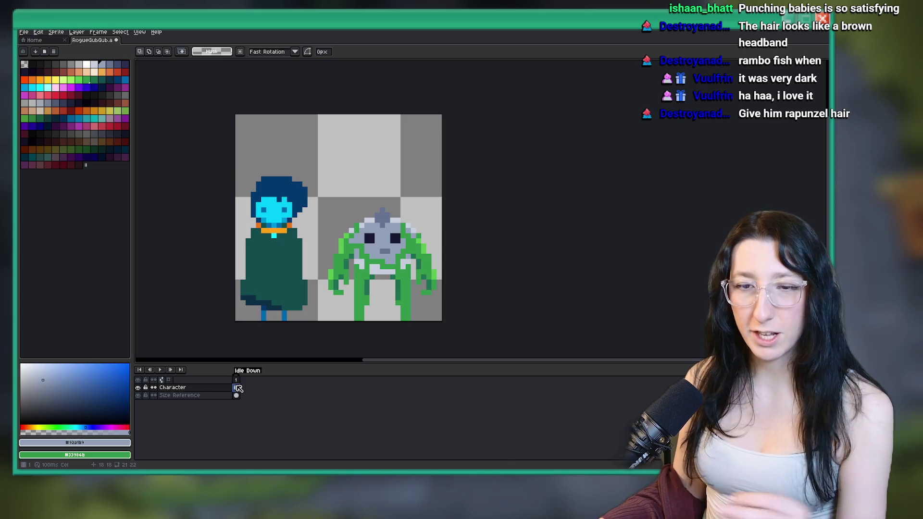
# Select the green creature and move it left to the canvas centre.
pyautogui.scroll(1, 346, 192)
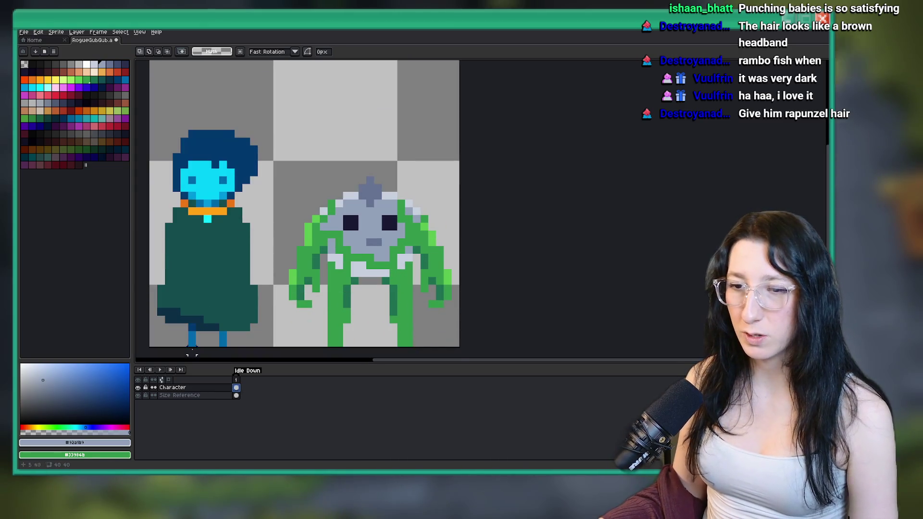
pyautogui.moveTo(254, 293); pyautogui.dragTo(272, 272)
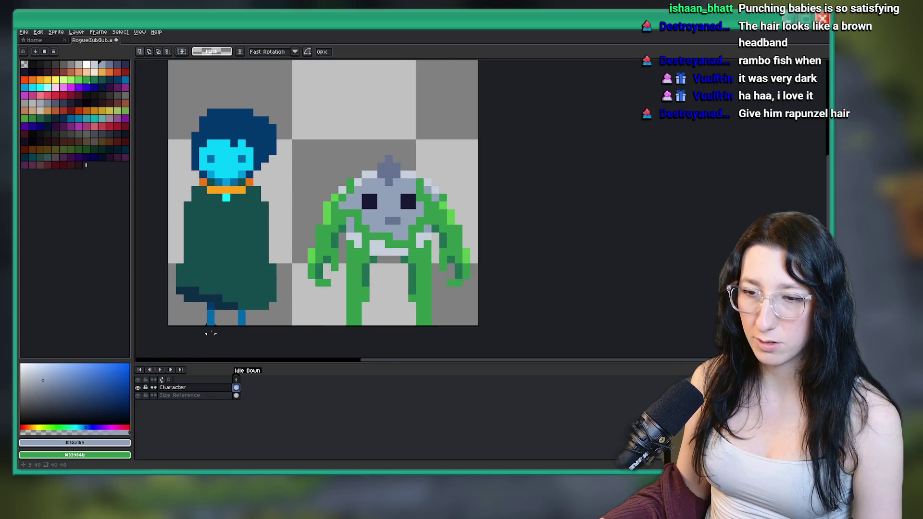
pyautogui.scroll(-1, 211, 333)
pyautogui.moveTo(285, 177); pyautogui.dragTo(422, 310)
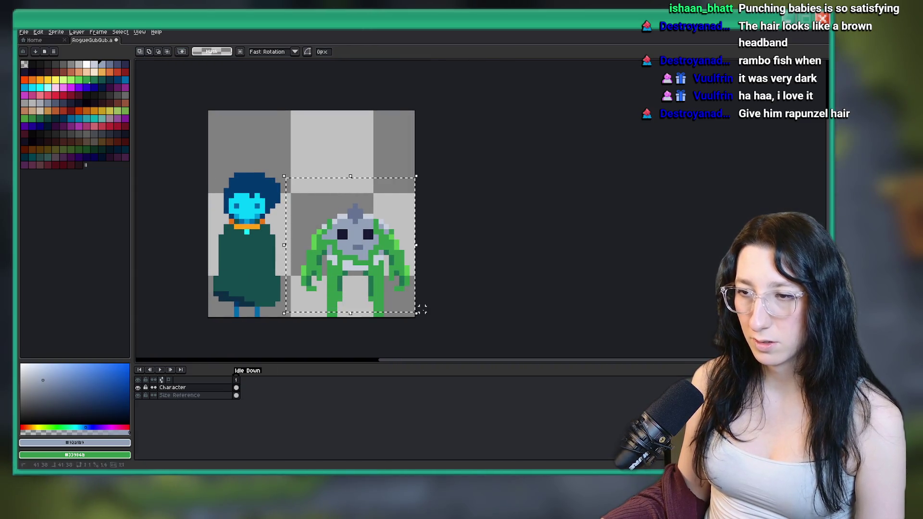
pyautogui.moveTo(356, 241); pyautogui.dragTo(310, 240)
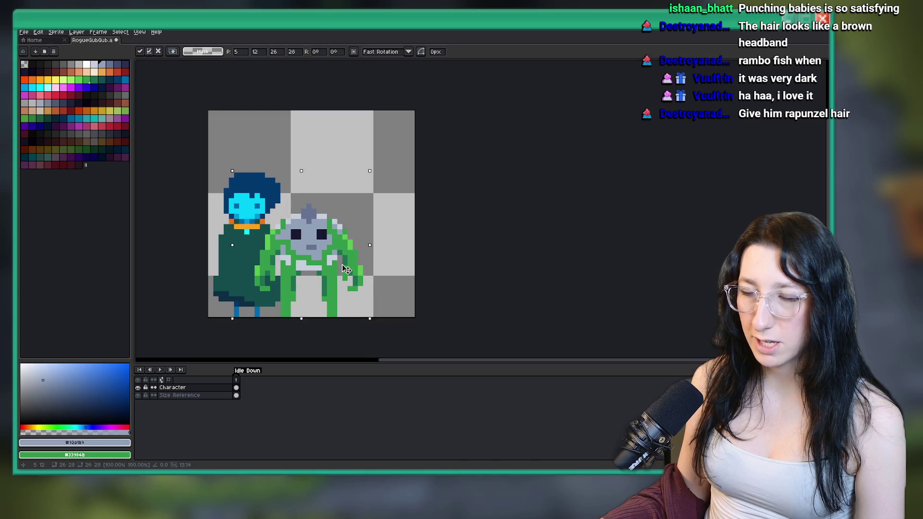
# Hide the Size Reference layer so only the green creature shows.
pyautogui.click(138, 395)
pyautogui.scroll(2, 294, 282)
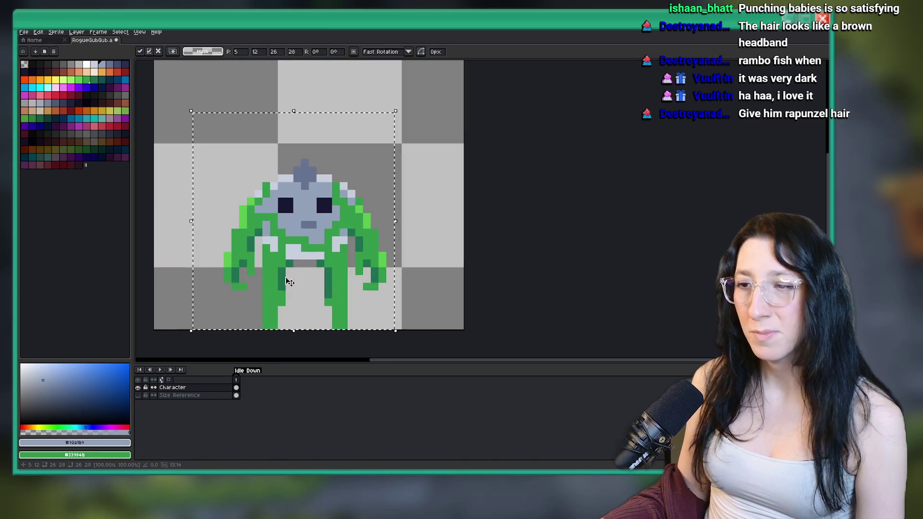
pyautogui.scroll(-2, 349, 238)
pyautogui.scroll(1, 345, 247)
pyautogui.scroll(-2, 341, 257)
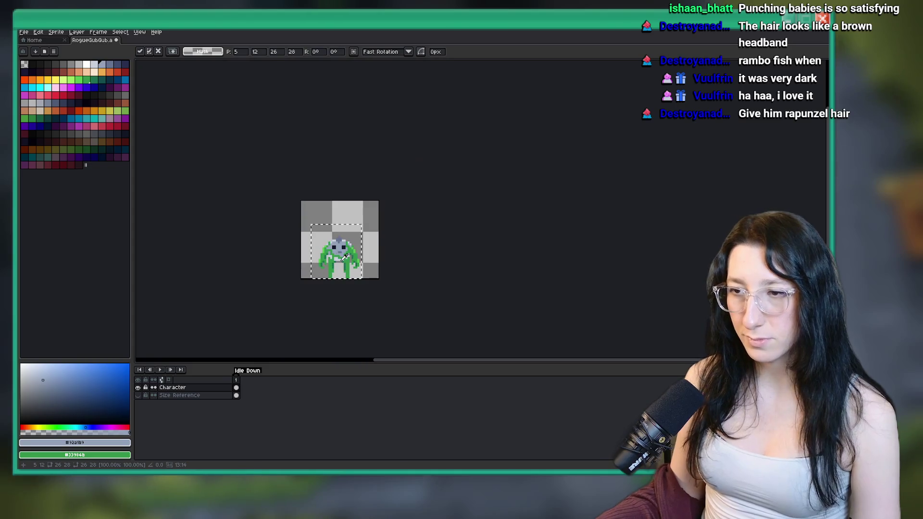
pyautogui.scroll(1, 340, 262)
pyautogui.click(328, 271)
pyautogui.scroll(2, 329, 269)
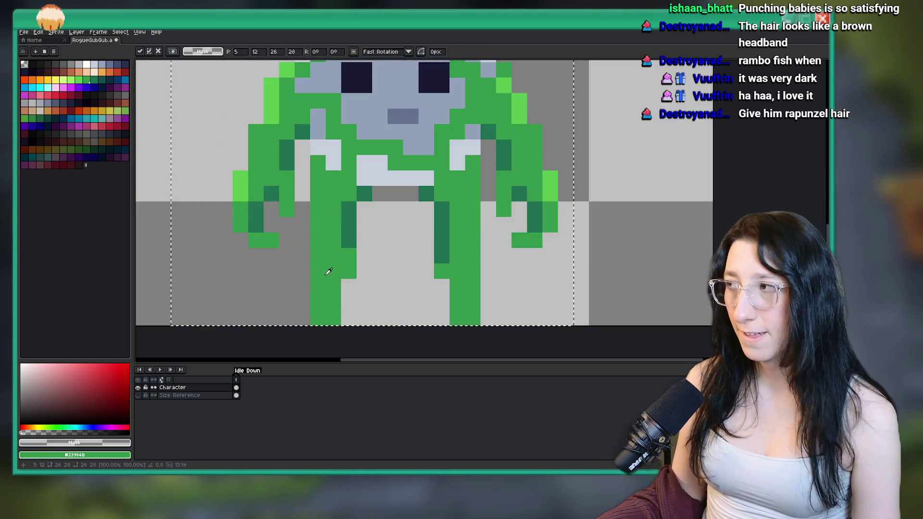
pyautogui.scroll(-2, 329, 268)
pyautogui.scroll(1, 336, 207)
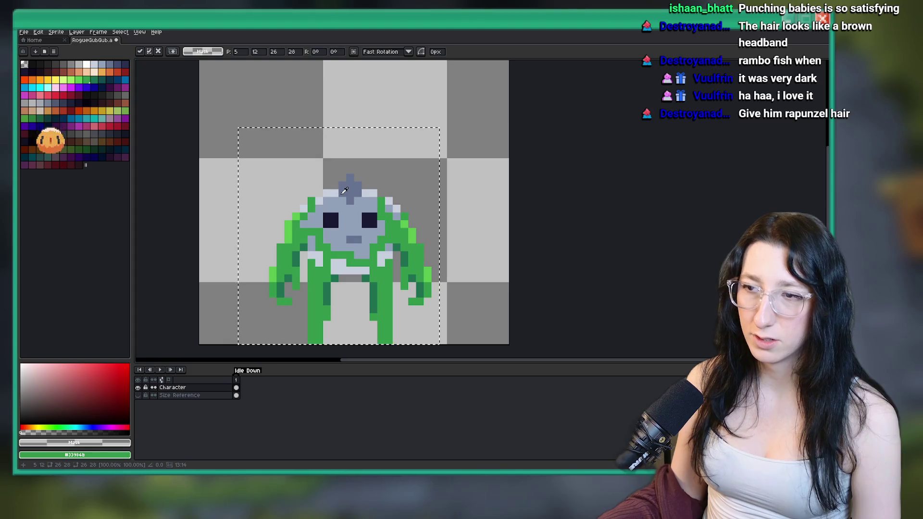
pyautogui.scroll(1, 344, 223)
# Add dark grey-blue brow pixels above both eyes using the colour sampled from the face.
pyautogui.press('i')
pyautogui.scroll(3, 381, 280)
pyautogui.click(382, 296)
pyautogui.press('b')
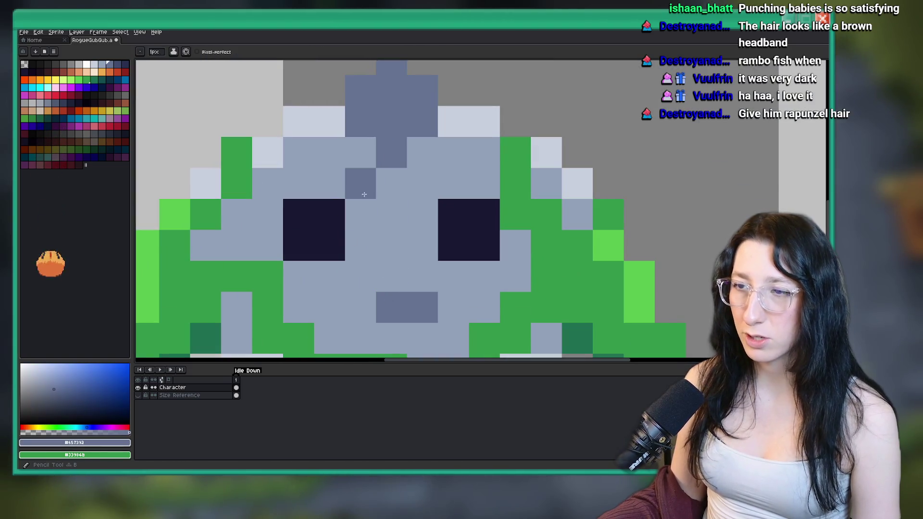
pyautogui.click(330, 184)
pyautogui.click(360, 214)
pyautogui.click(446, 181)
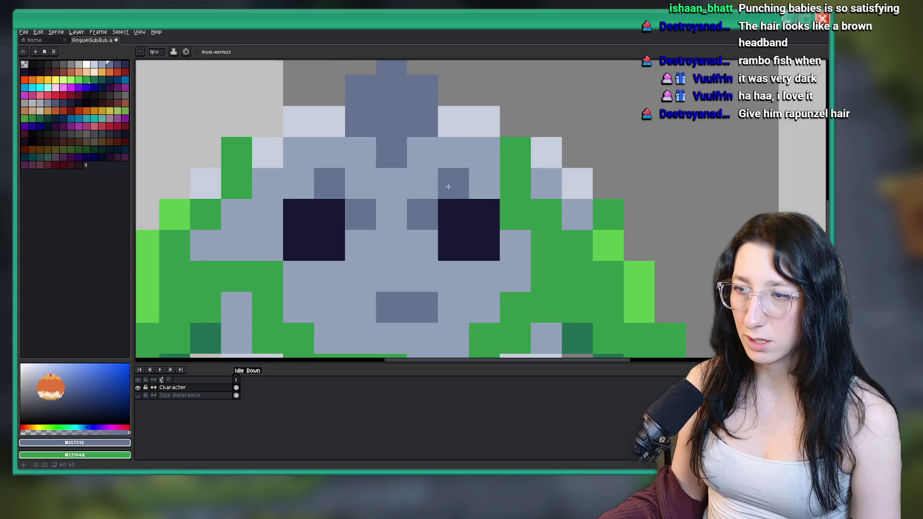
# Add a grey pixel at the left eye's corner.
pyautogui.press('v')
pyautogui.scroll(-7, 446, 182)
pyautogui.scroll(3, 396, 278)
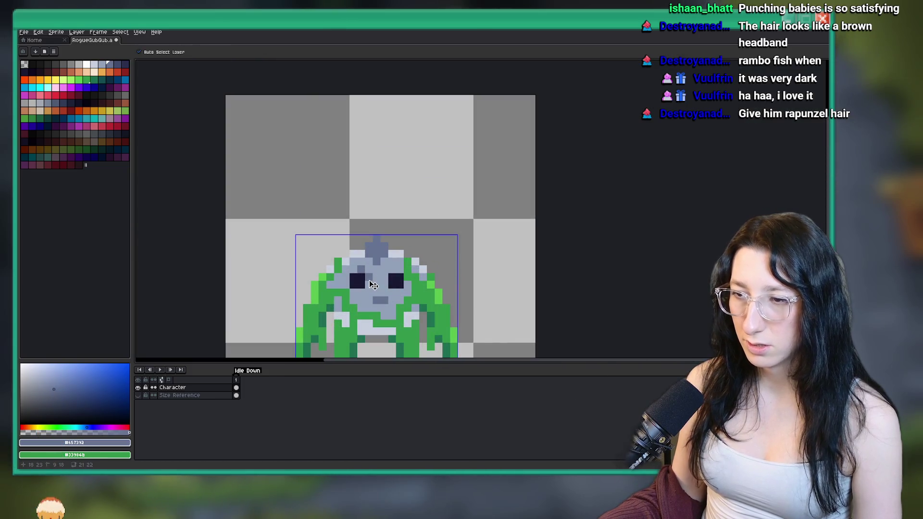
pyautogui.press('b')
pyautogui.scroll(3, 365, 277)
pyautogui.click(363, 275)
pyautogui.scroll(1, 382, 266)
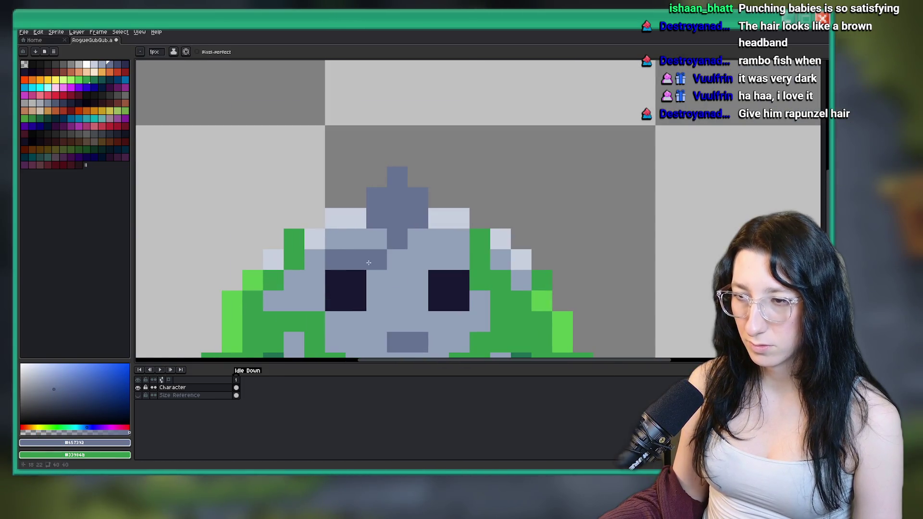
pyautogui.scroll(-5, 433, 240)
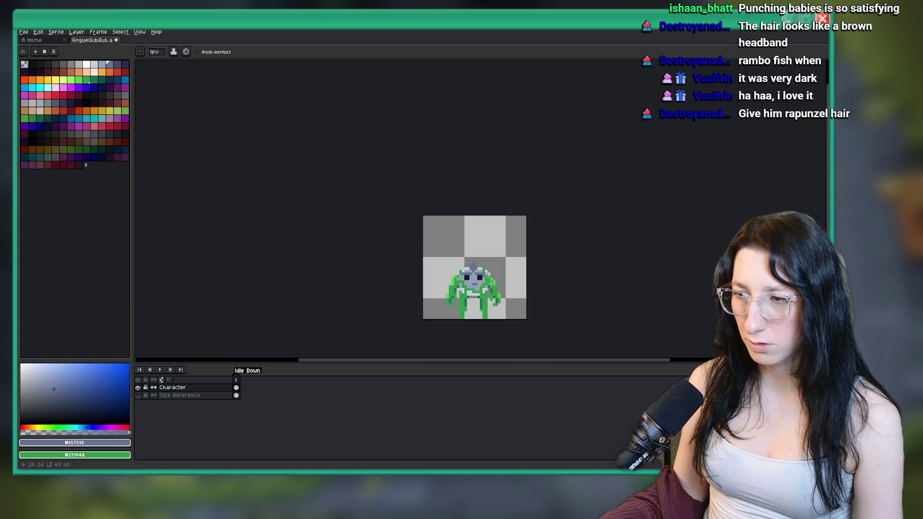
pyautogui.scroll(4, 406, 197)
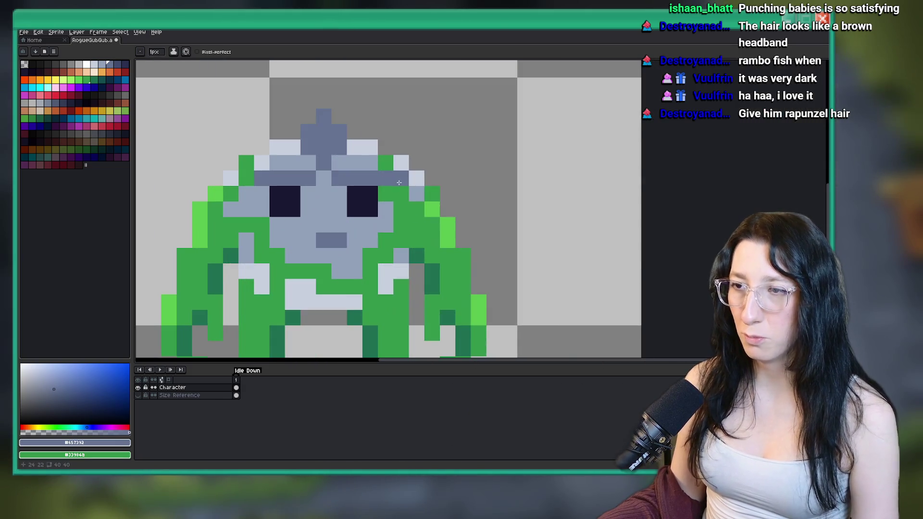
# Sample the body green #33984b and then the dark eye colour from the canvas.
pyautogui.keyDown('alt'); pyautogui.click(398, 186); pyautogui.keyUp('alt')
pyautogui.scroll(-3, 438, 118)
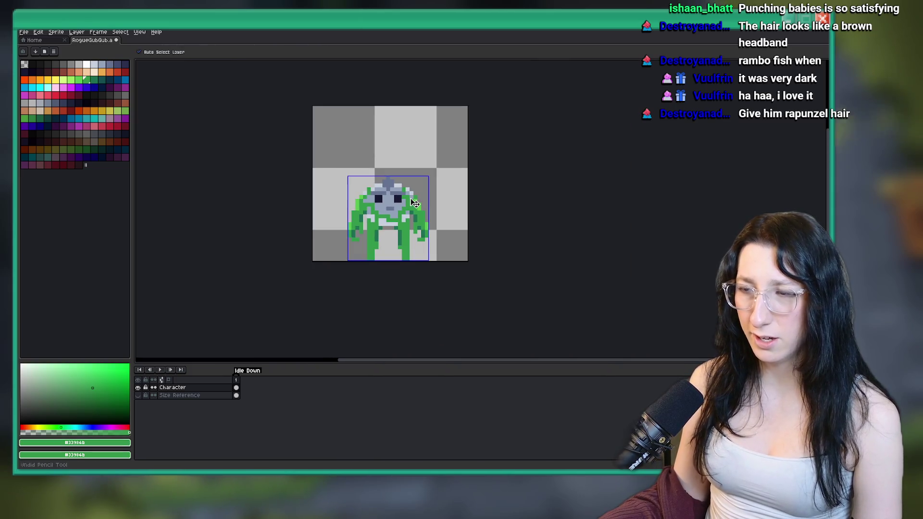
pyautogui.scroll(-3, 414, 173)
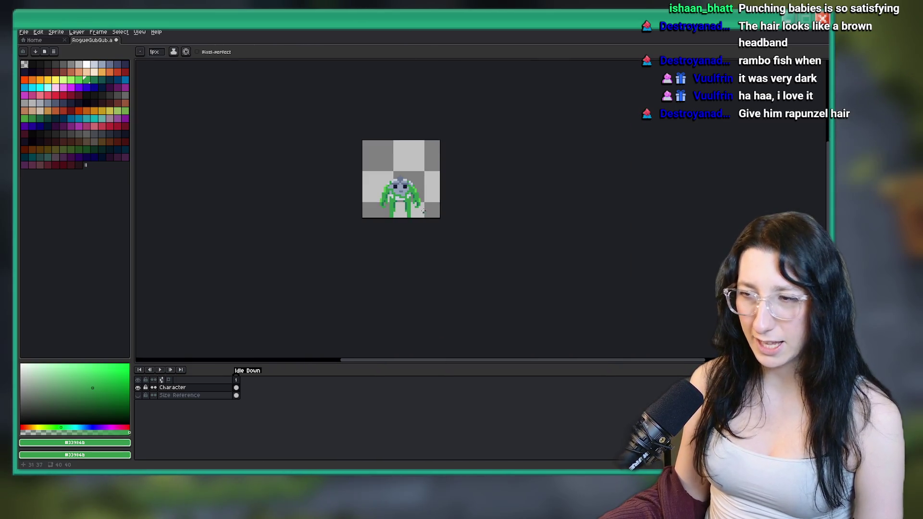
pyautogui.scroll(-3, 414, 168)
pyautogui.scroll(8, 385, 185)
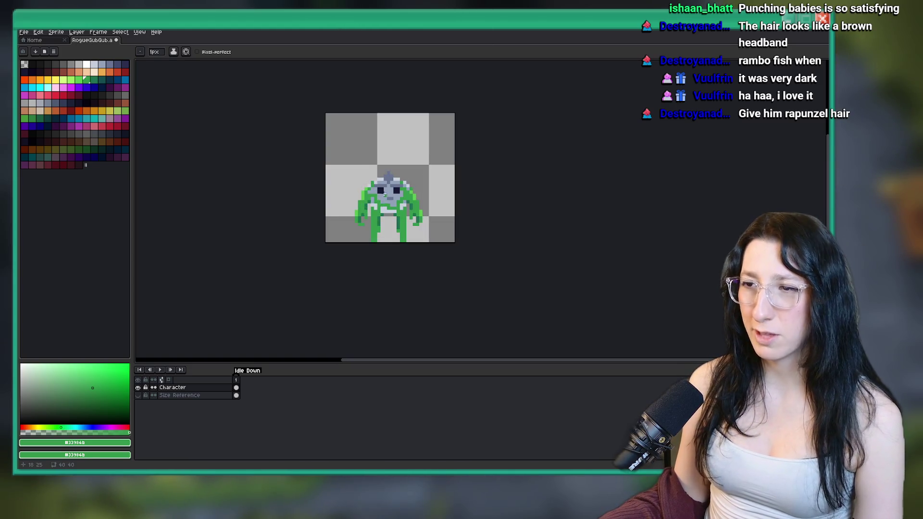
pyautogui.scroll(1, 383, 187)
pyautogui.keyDown('alt'); pyautogui.click(382, 187); pyautogui.keyUp('alt')
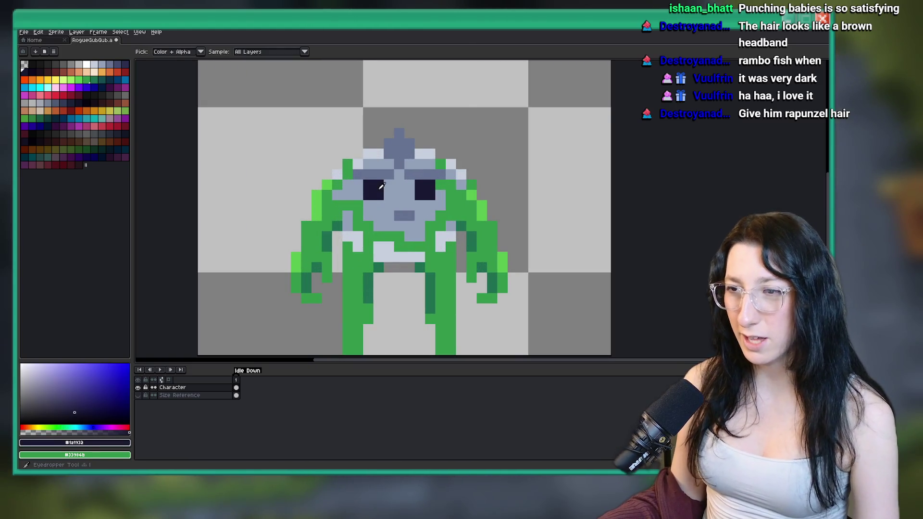
pyautogui.scroll(-5, 424, 226)
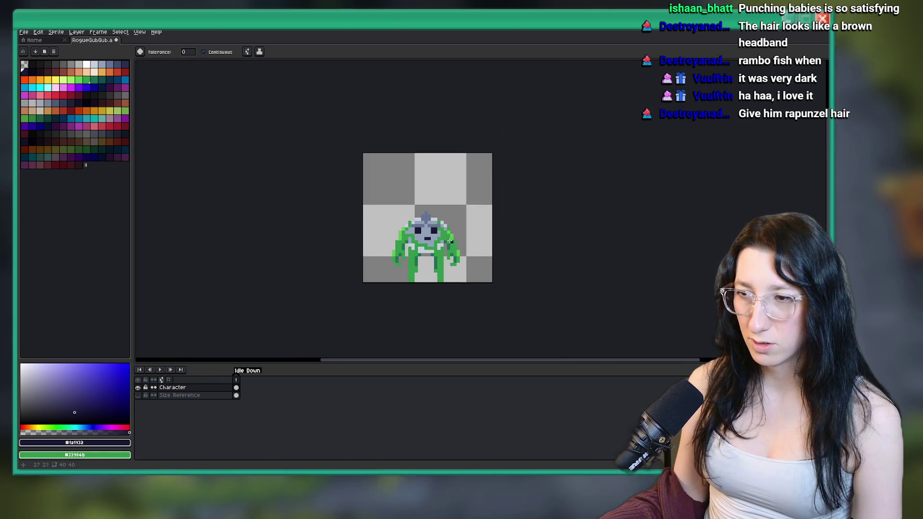
pyautogui.scroll(-2, 423, 235)
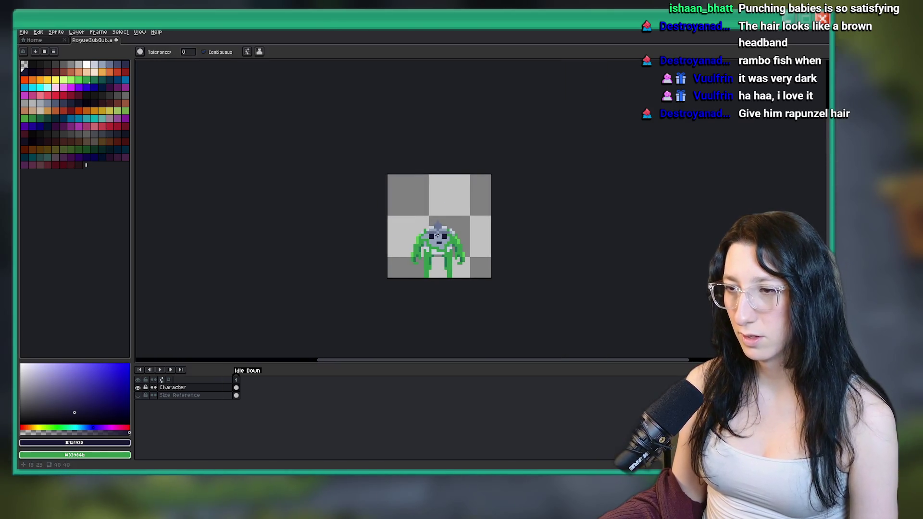
pyautogui.scroll(-1, 422, 228)
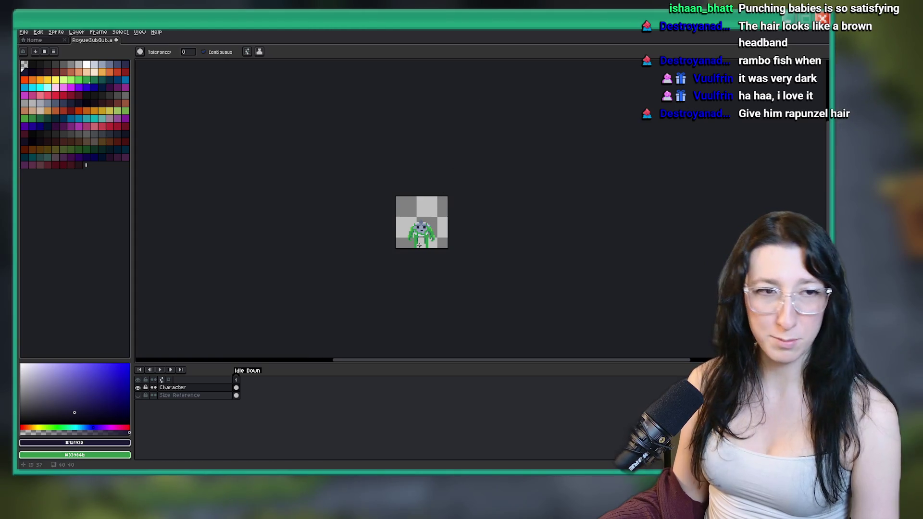
# Save the sprite, then shade under the chin and left shoulder with dark slate.
pyautogui.hotkey('ctrl', 's')
pyautogui.scroll(5, 426, 235)
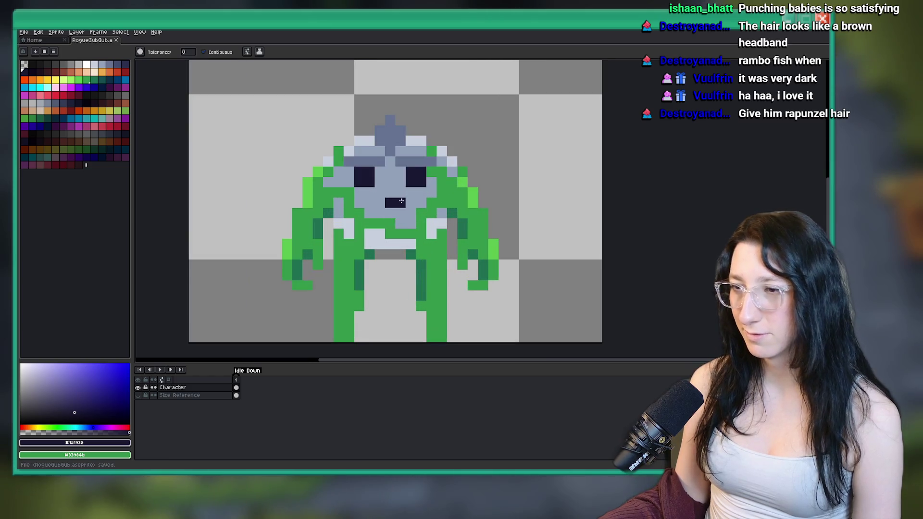
pyautogui.click(102, 64)
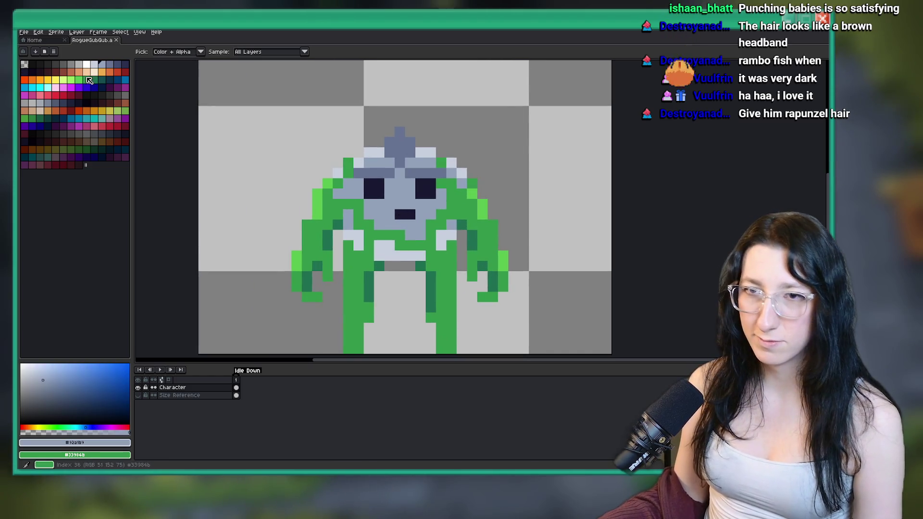
pyautogui.click(109, 67)
pyautogui.scroll(3, 407, 239)
pyautogui.click(407, 239)
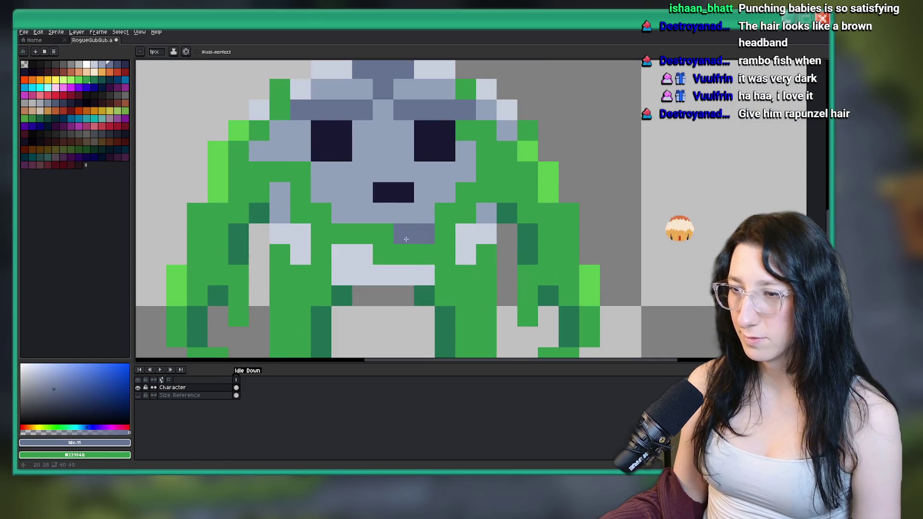
pyautogui.click(286, 218)
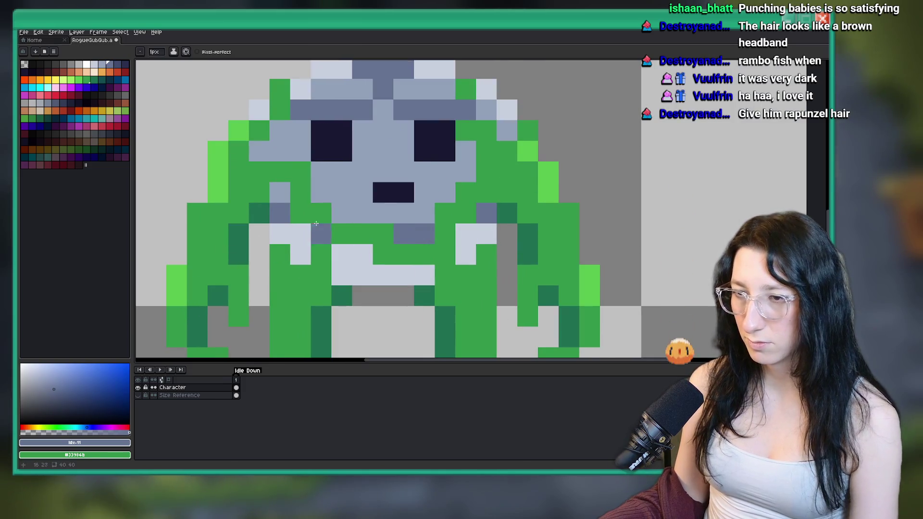
pyautogui.press('p')
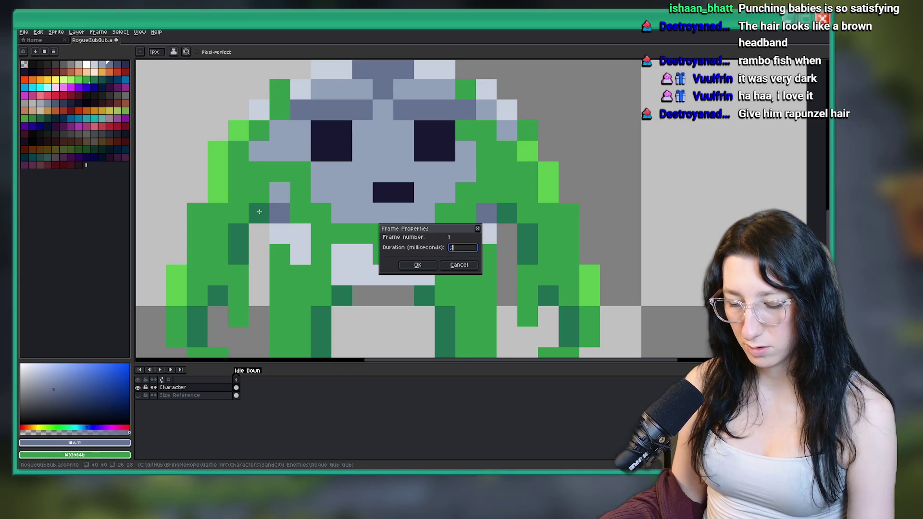
pyautogui.press('Return')
pyautogui.keyDown('alt'); pyautogui.click(259, 211); pyautogui.keyUp('alt')
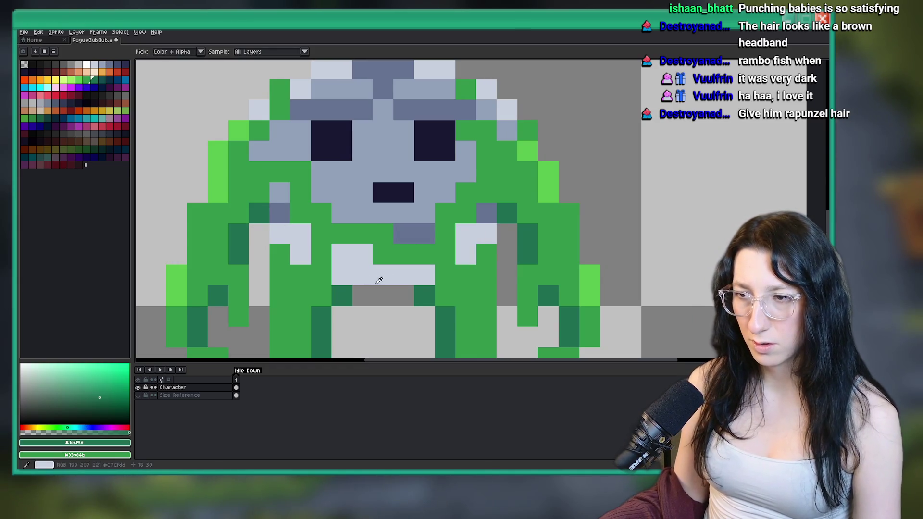
pyautogui.click(417, 282)
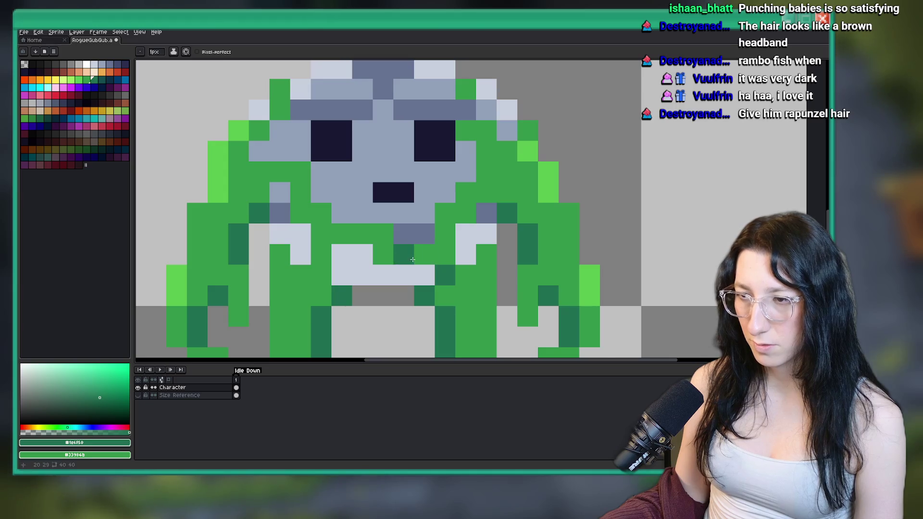
pyautogui.click(424, 255)
pyautogui.click(362, 234)
pyautogui.click(447, 245)
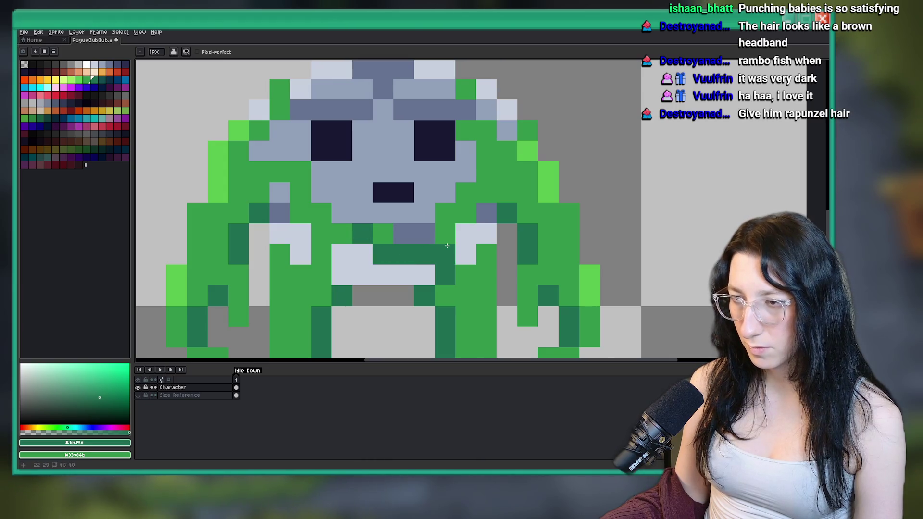
pyautogui.scroll(-10, 479, 259)
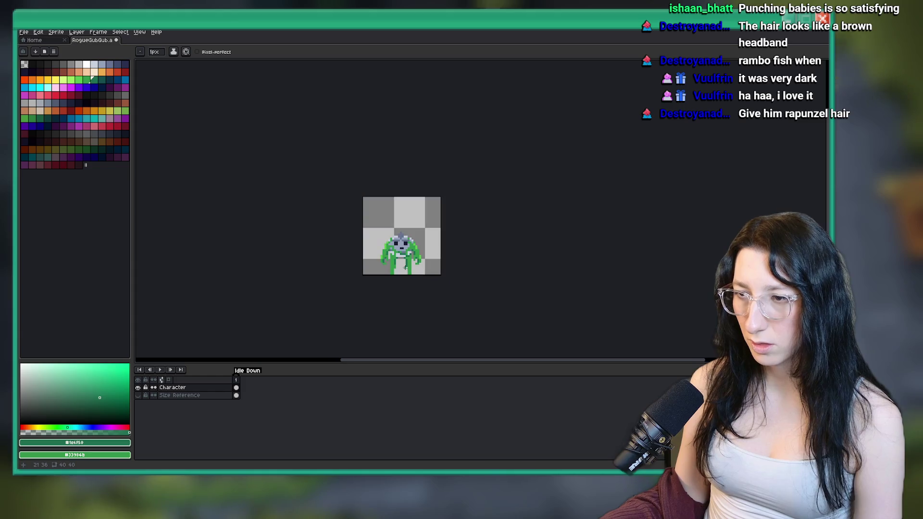
pyautogui.scroll(3, 396, 266)
pyautogui.hotkey('ctrl', 'z')
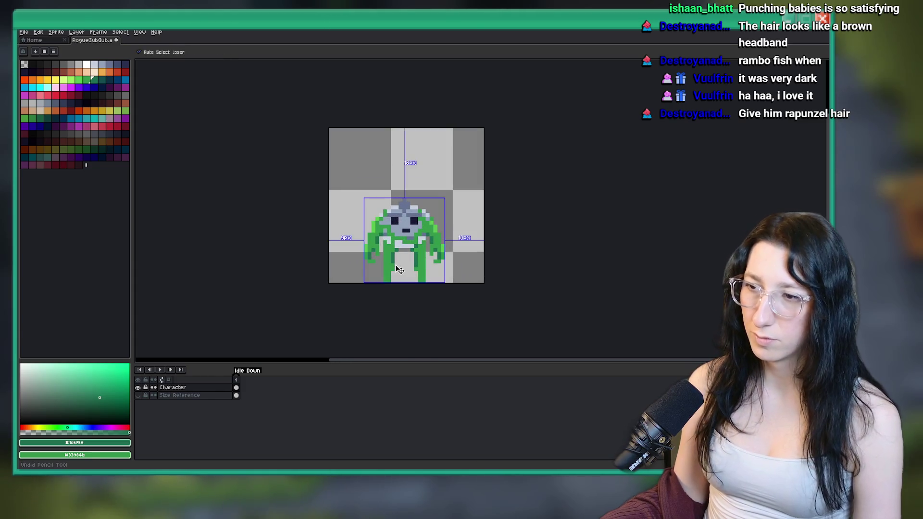
pyautogui.scroll(3, 394, 257)
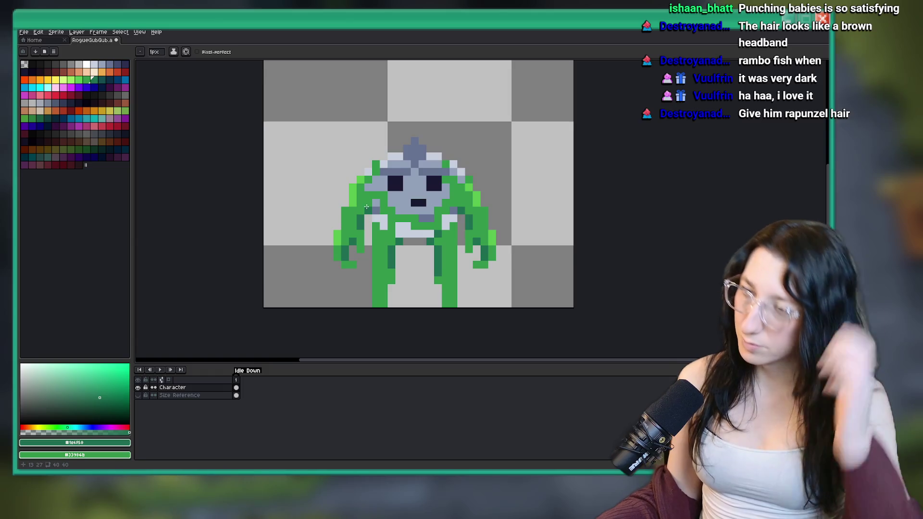
pyautogui.scroll(1, 367, 208)
pyautogui.keyDown('alt'); pyautogui.click(351, 202); pyautogui.keyUp('alt')
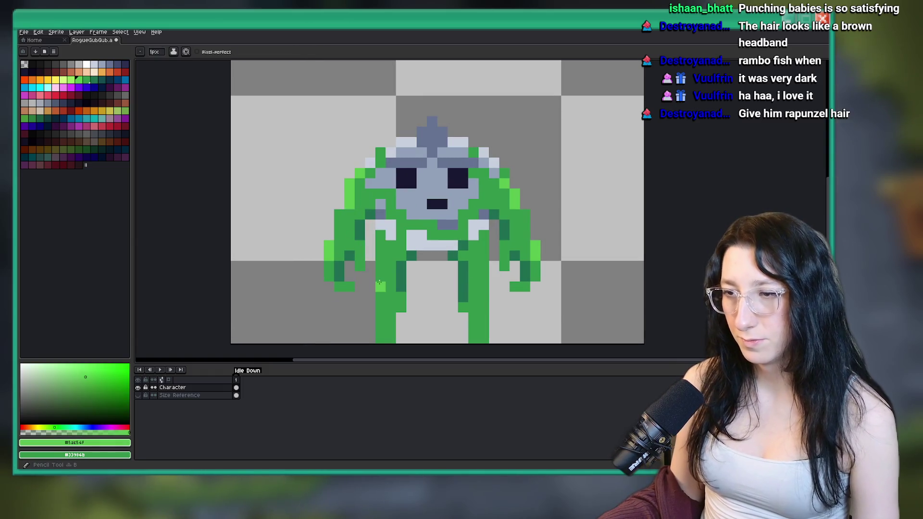
pyautogui.hotkey('ctrl', 'z')
pyautogui.click(381, 251)
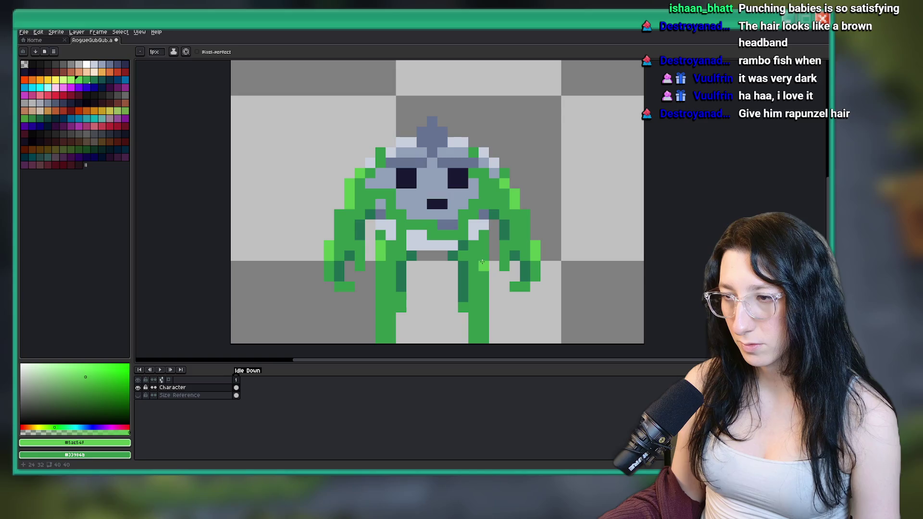
pyautogui.scroll(-5, 490, 275)
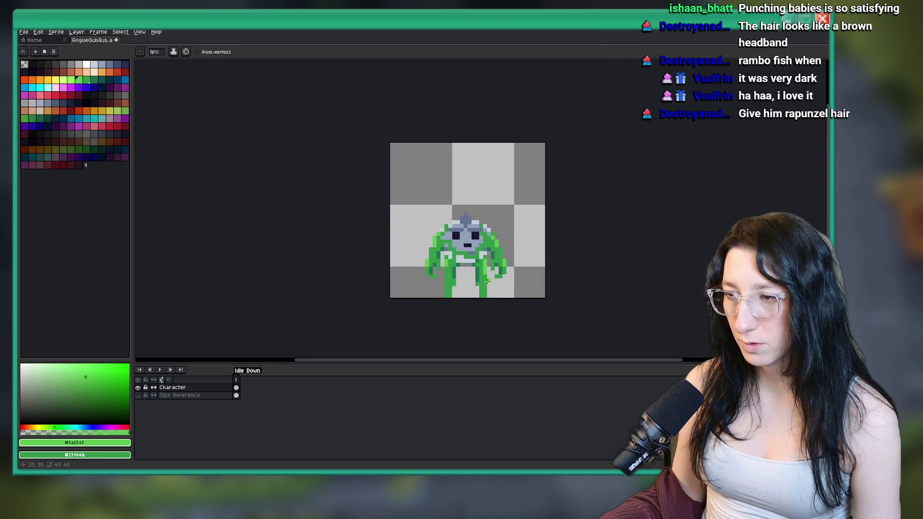
pyautogui.press('v')
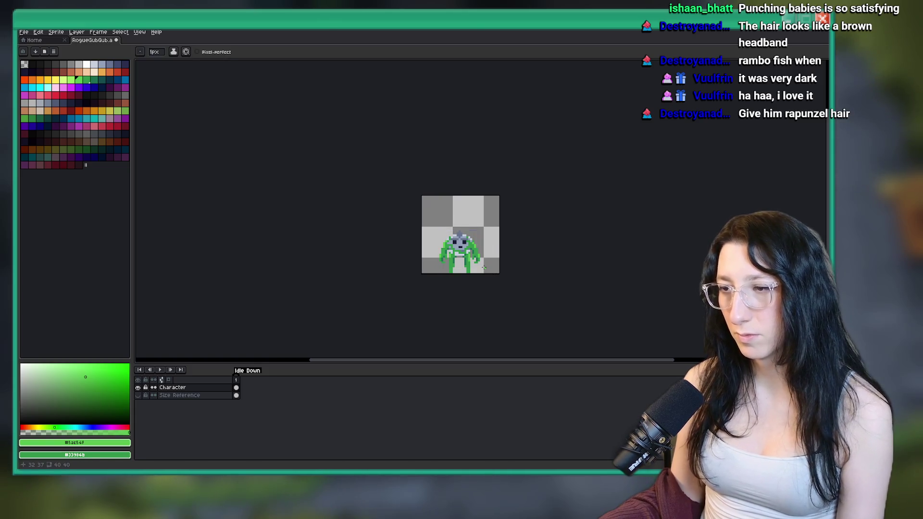
pyautogui.hotkey('ctrl', 'z')
pyautogui.scroll(5, 480, 268)
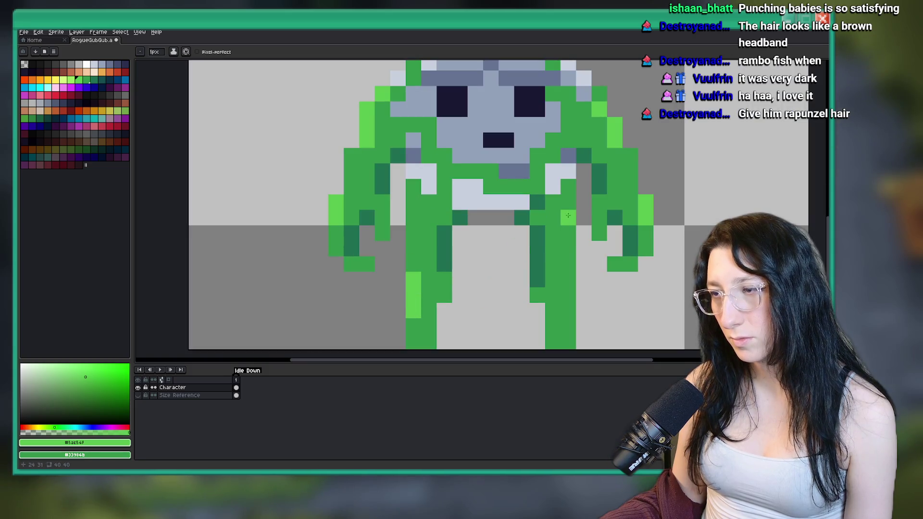
pyautogui.scroll(-5, 568, 218)
pyautogui.hotkey('ctrl', 'z')
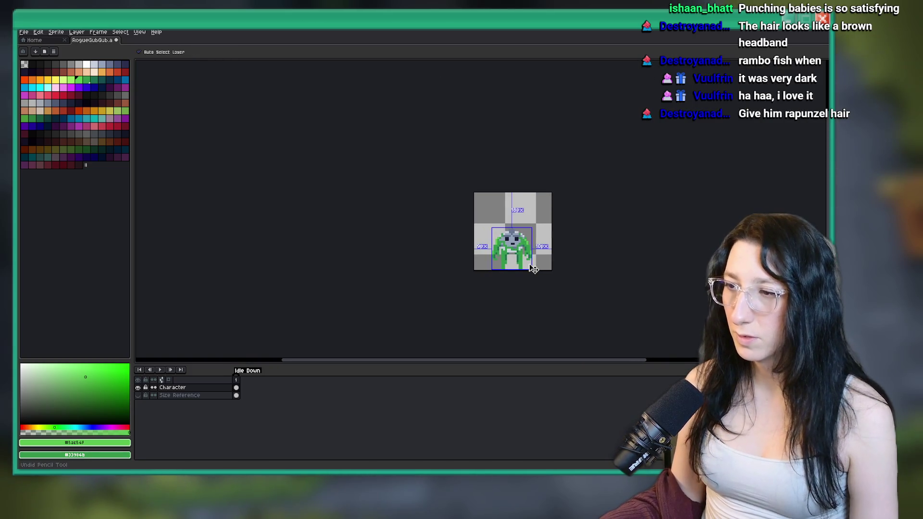
# Extend the lower legs with mid green pixels and erase a stray leg pixel.
pyautogui.scroll(5, 534, 270)
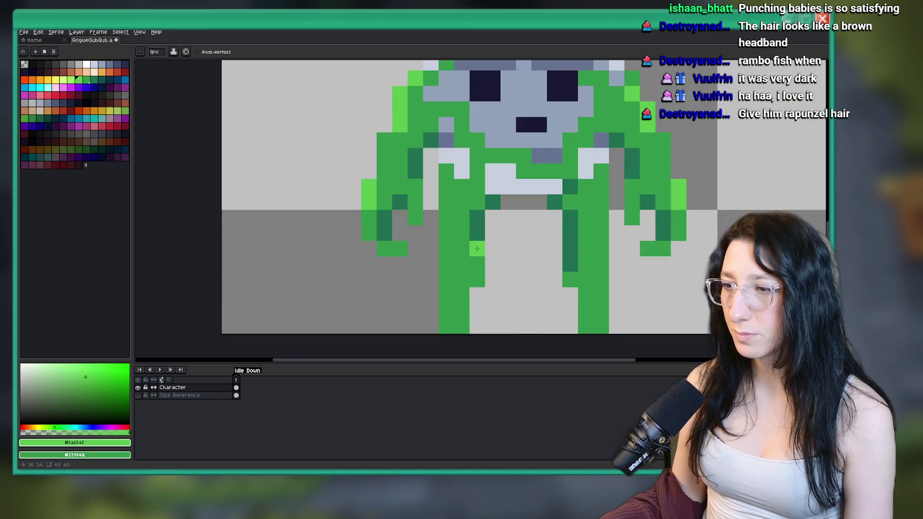
pyautogui.press('i')
pyautogui.click(455, 242)
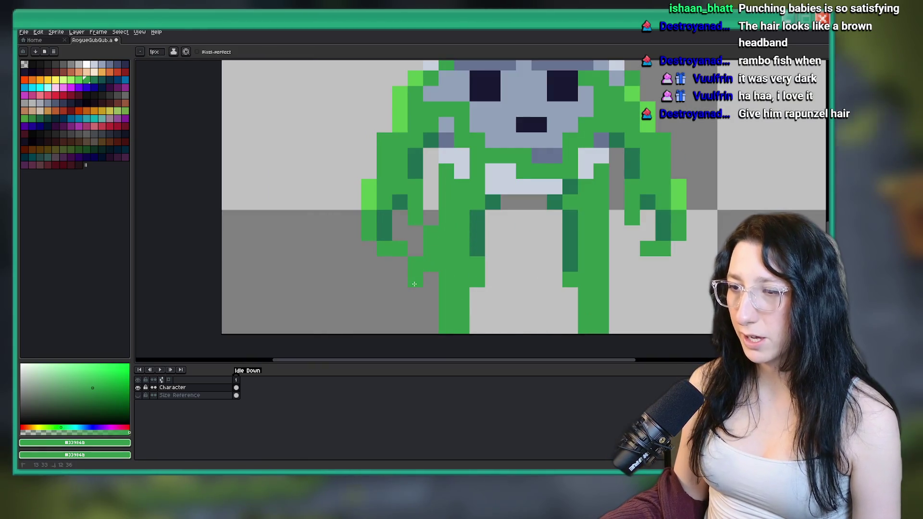
pyautogui.scroll(-4, 646, 298)
pyautogui.scroll(3, 646, 297)
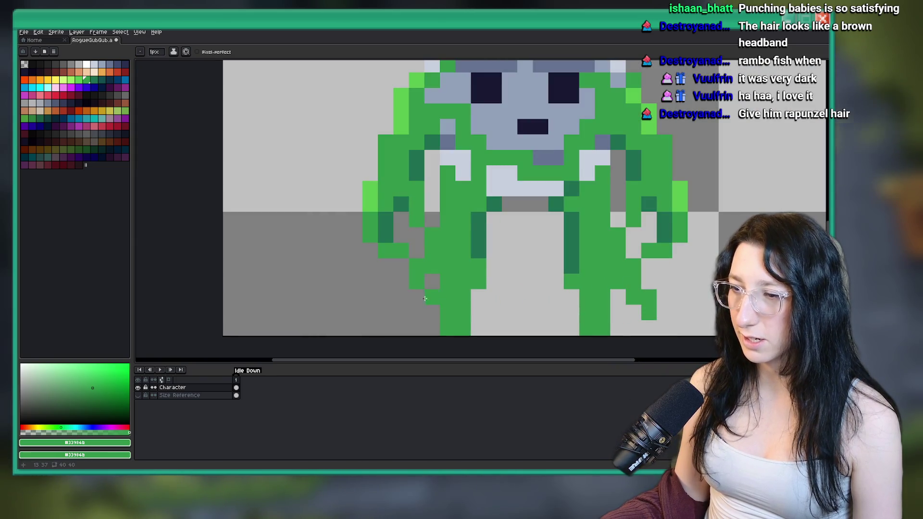
pyautogui.scroll(-4, 412, 297)
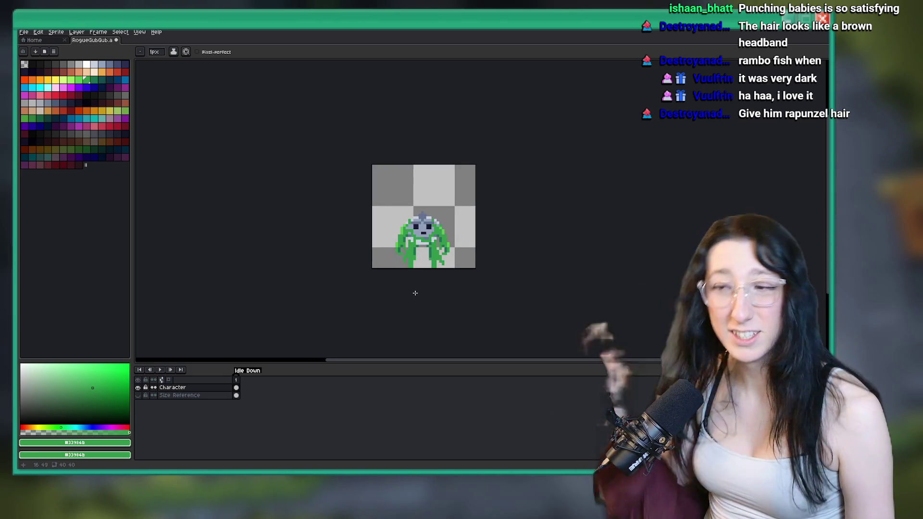
pyautogui.scroll(5, 413, 266)
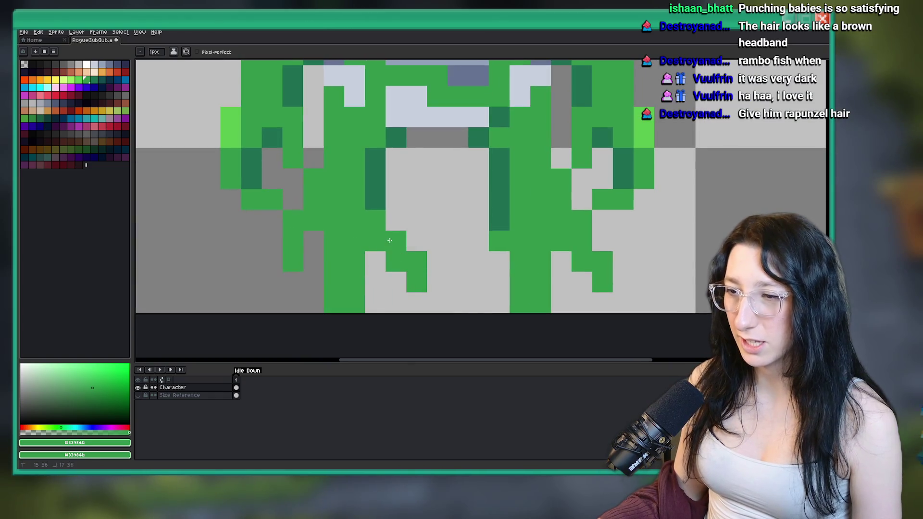
pyautogui.moveTo(505, 242); pyautogui.dragTo(437, 261)
pyautogui.rightClick(417, 283)
pyautogui.click(395, 283)
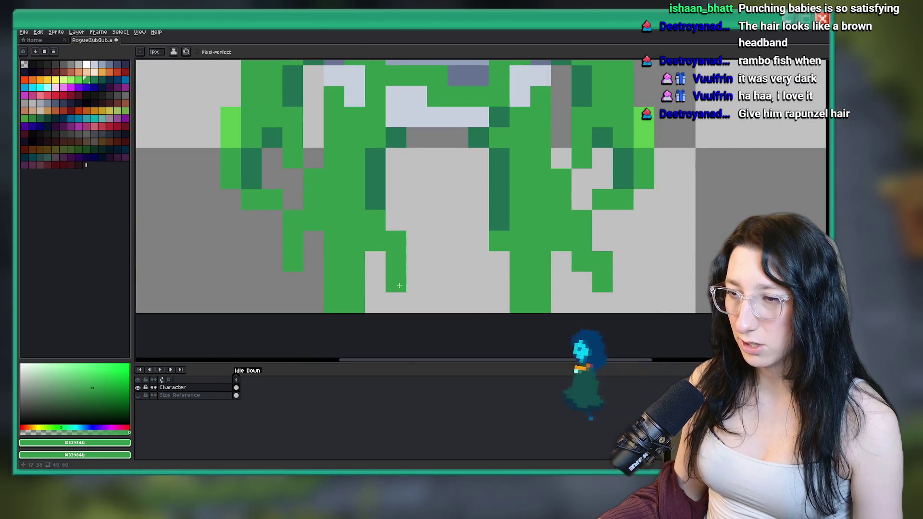
# Try nudging the whole sprite one pixel, undo it, and touch up green pixels near the feet.
pyautogui.hotkey('ctrl', 'a')
pyautogui.press('Left')
pyautogui.press('Down')
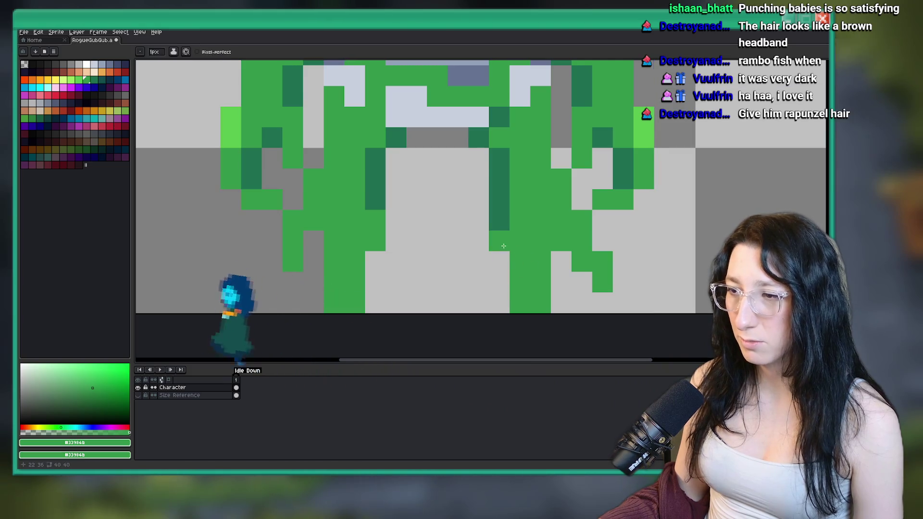
pyautogui.hotkey('ctrl', 'z')
pyautogui.click(481, 272)
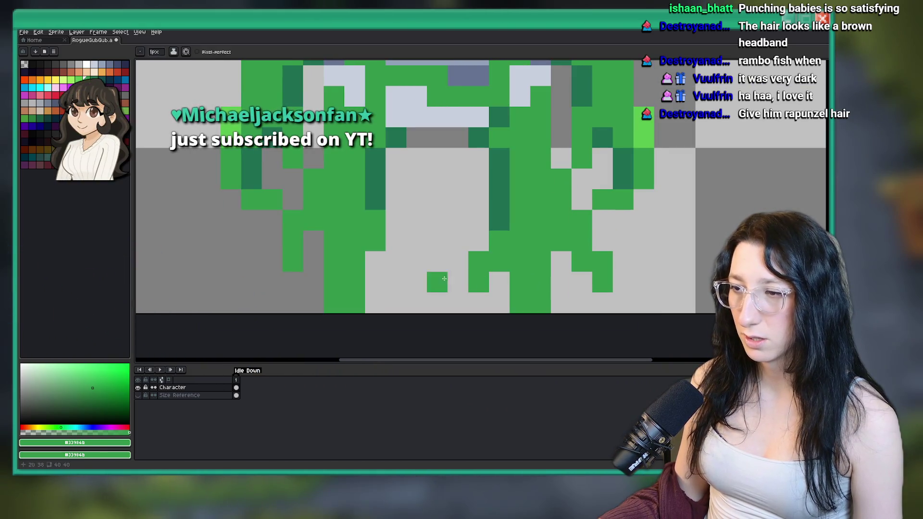
pyautogui.click(400, 279)
pyautogui.scroll(-8, 400, 279)
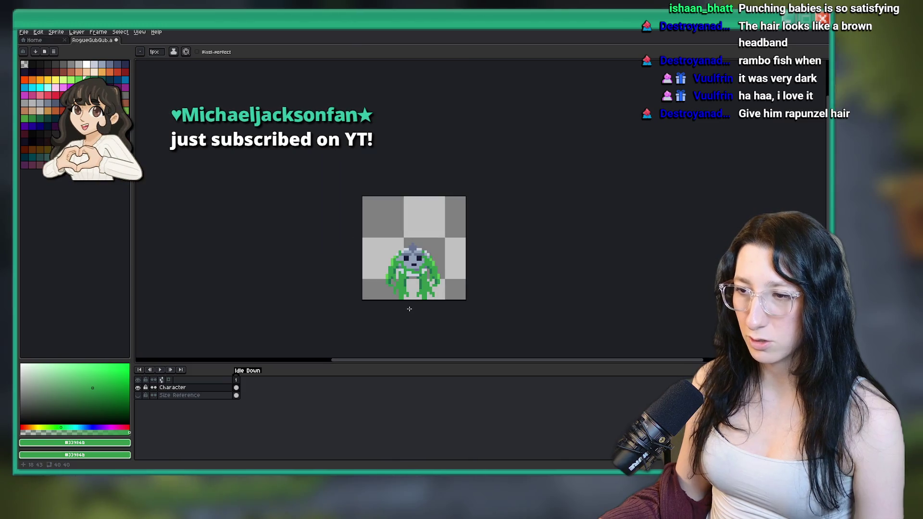
pyautogui.scroll(3, 409, 309)
pyautogui.hotkey('ctrl', 'z')
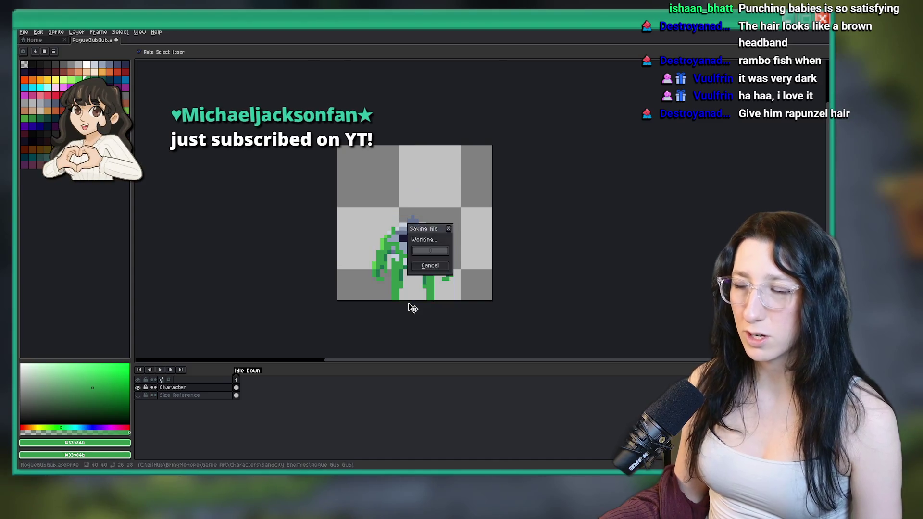
pyautogui.hotkey('ctrl', 'd')
pyautogui.press('b')
pyautogui.hotkey('ctrl', 's')
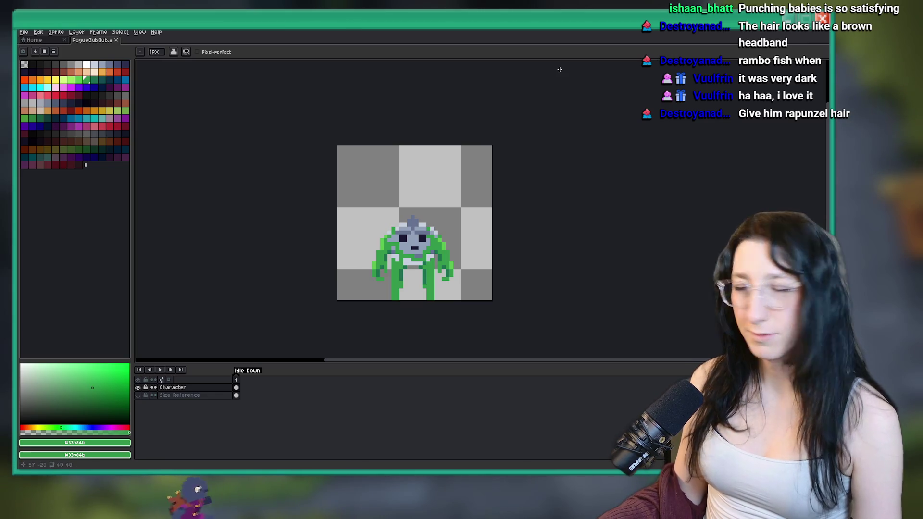
pyautogui.scroll(3, 406, 256)
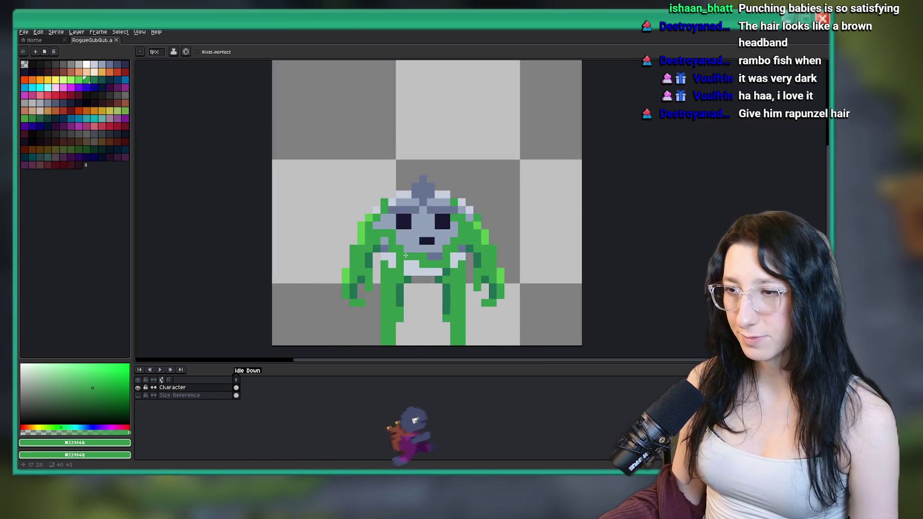
pyautogui.scroll(-4, 330, 239)
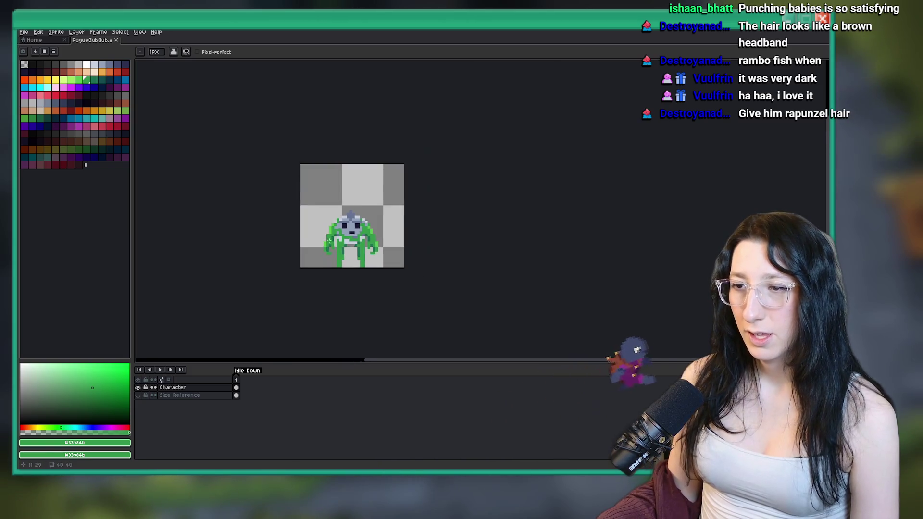
pyautogui.scroll(-2, 330, 239)
pyautogui.scroll(2, 350, 248)
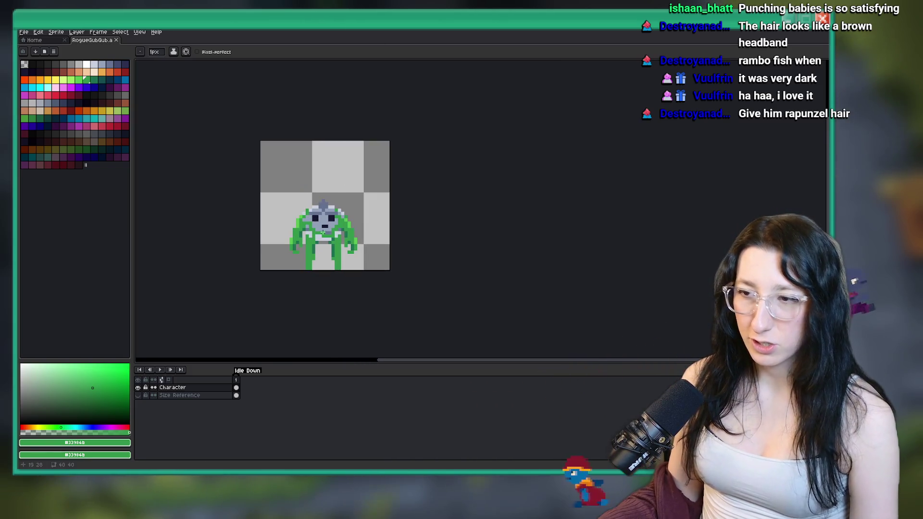
pyautogui.scroll(1, 279, 137)
pyautogui.moveTo(245, 286); pyautogui.dragTo(247, 237)
# Add a second frame and rename its tag to Idle Up.
pyautogui.hotkey('alt', 'n')
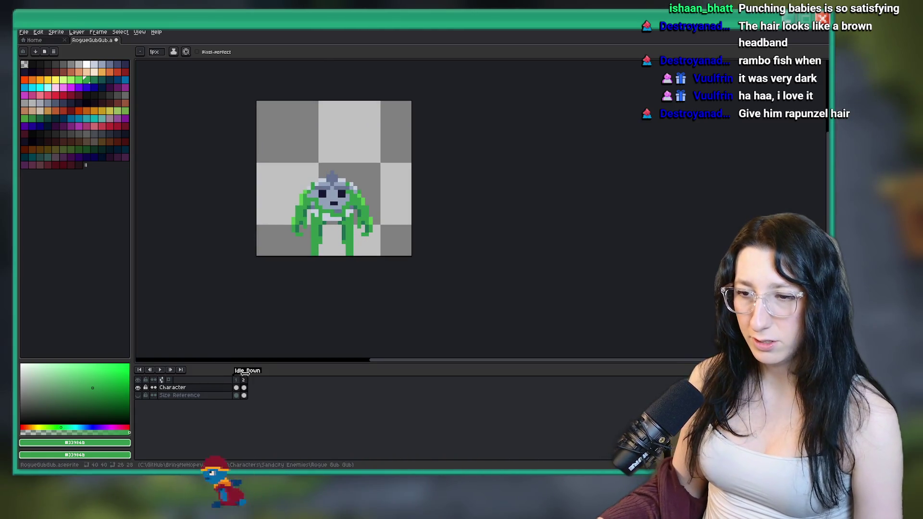
pyautogui.doubleClick(247, 371)
pyautogui.click(461, 220)
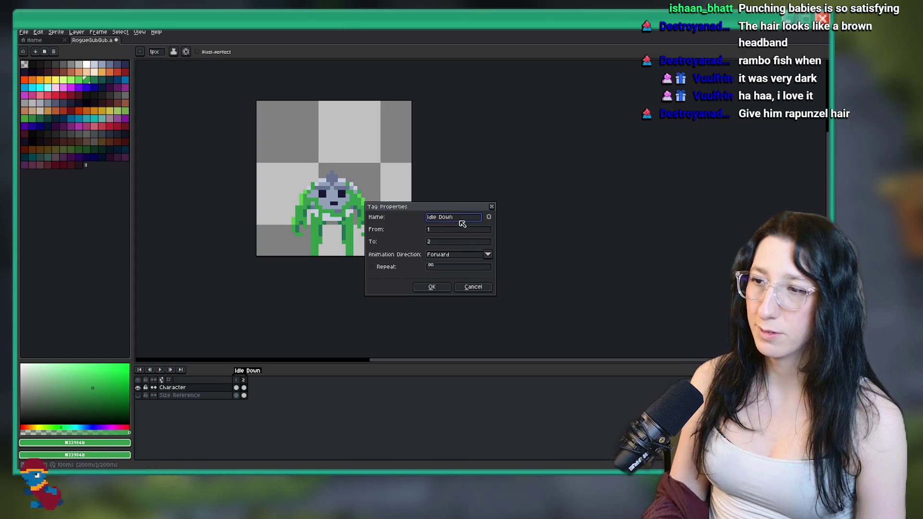
pyautogui.press('BackSpace')
pyautogui.press('BackSpace')
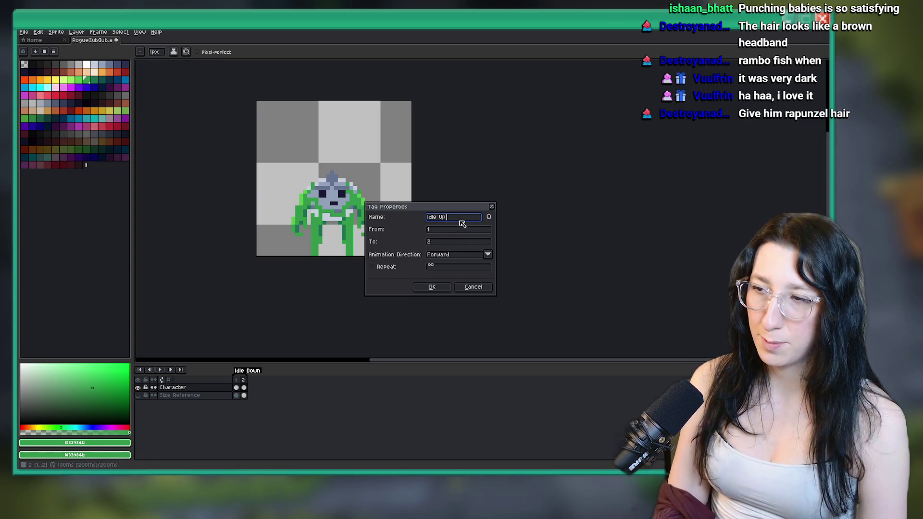
pyautogui.press('Return')
# Fill the face with the grey-blue sampled from the canvas.
pyautogui.scroll(1, 367, 176)
pyautogui.press('i')
pyautogui.scroll(1, 345, 191)
pyautogui.click(276, 201)
pyautogui.press('g')
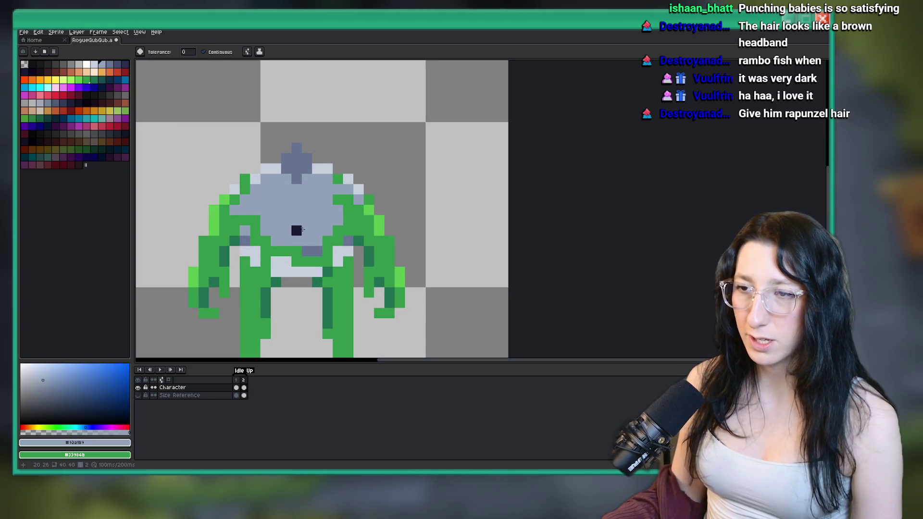
pyautogui.scroll(-1, 301, 230)
pyautogui.scroll(3, 303, 233)
# Draw a body-green line across the grey-blue face.
pyautogui.press('i')
pyautogui.scroll(1, 315, 255)
pyautogui.scroll(-3, 312, 256)
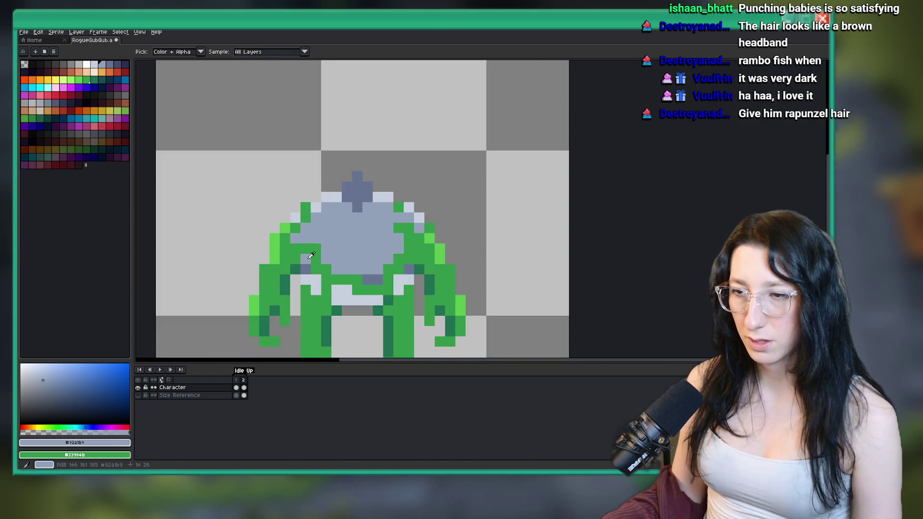
pyautogui.scroll(1, 312, 234)
pyautogui.click(311, 197)
pyautogui.press('b')
pyautogui.moveTo(311, 197)
pyautogui.mouseDown()
pyautogui.moveTo(435, 241)
pyautogui.moveTo(496, 245)
pyautogui.mouseUp()
# Pick the dark green shading colour from the sprite for the fill tool.
pyautogui.scroll(-3, 494, 247)
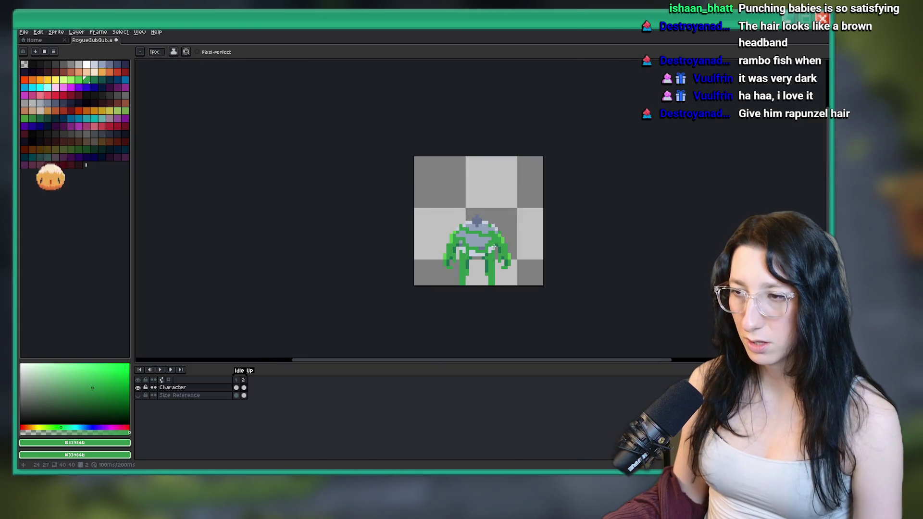
pyautogui.scroll(3, 493, 247)
pyautogui.scroll(-2, 481, 245)
pyautogui.scroll(2, 468, 245)
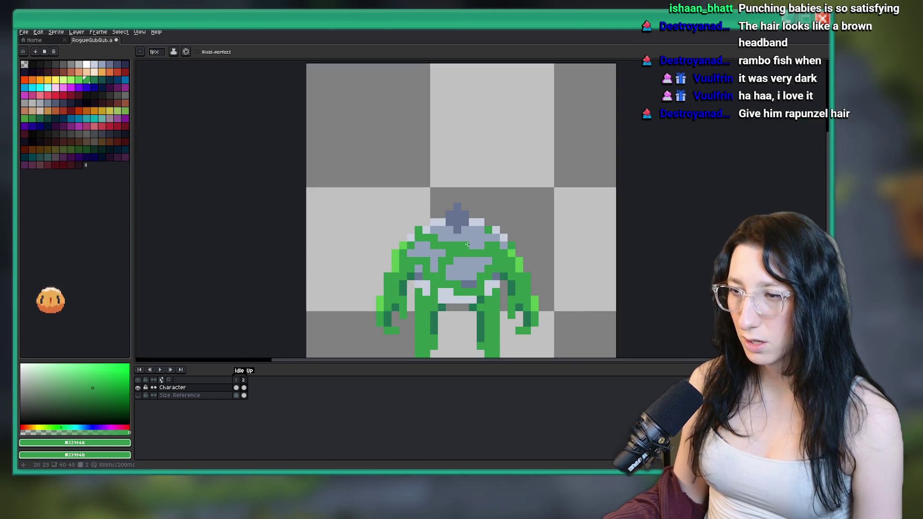
pyautogui.scroll(-2, 467, 245)
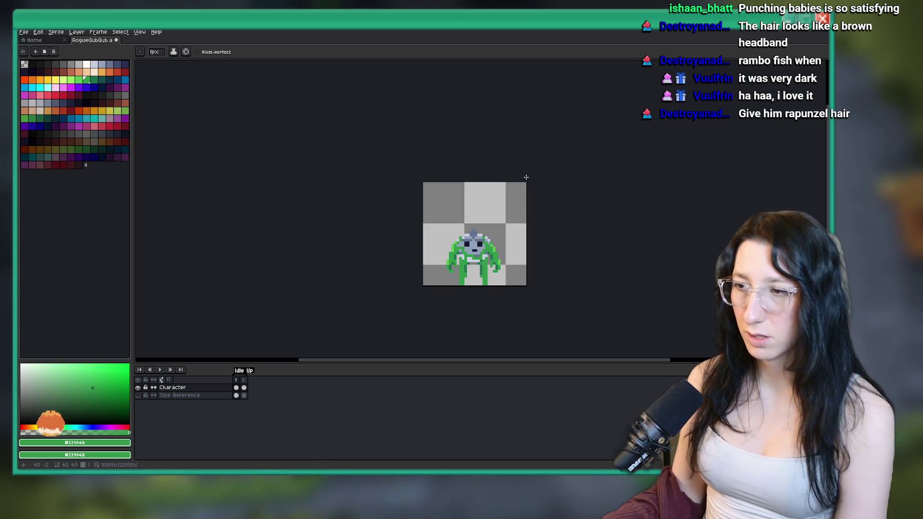
pyautogui.scroll(2, 526, 178)
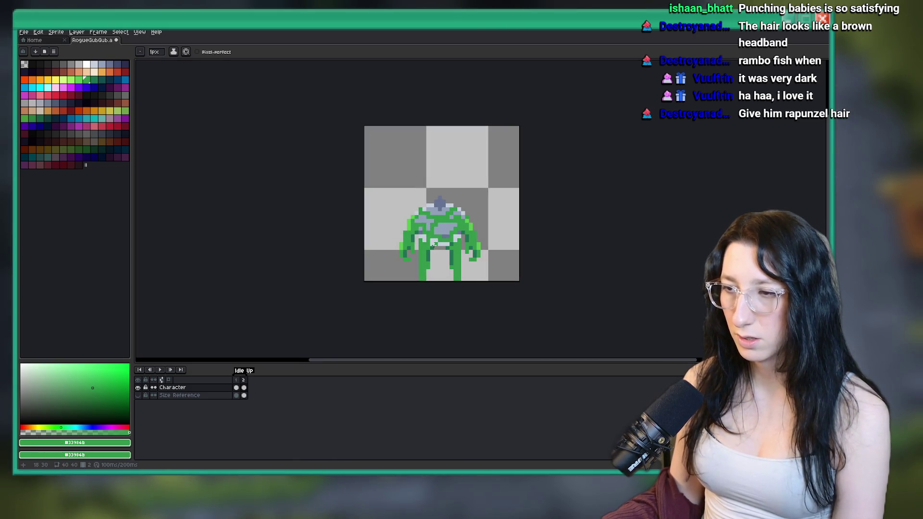
pyautogui.scroll(2, 334, 234)
pyautogui.scroll(1, 333, 233)
pyautogui.keyDown('alt'); pyautogui.click(505, 242); pyautogui.keyUp('alt')
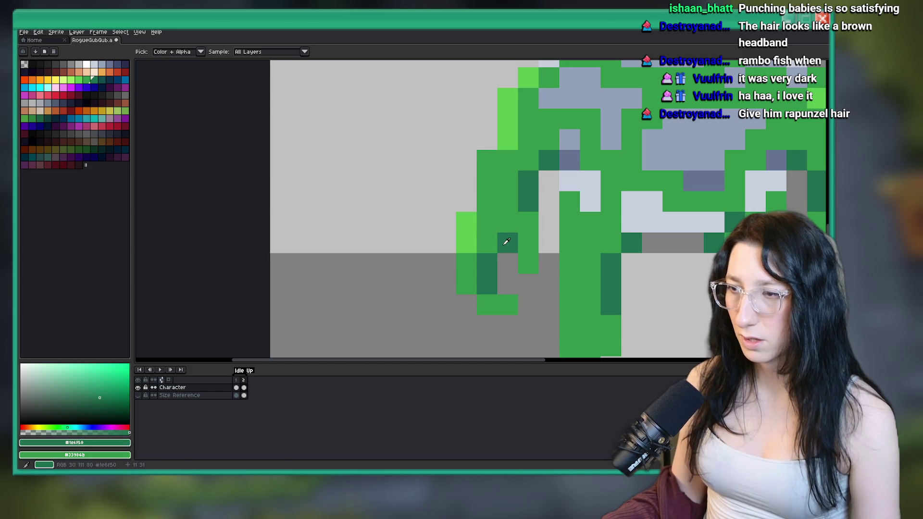
pyautogui.scroll(1, 449, 230)
pyautogui.press('g')
pyautogui.scroll(-1, 514, 255)
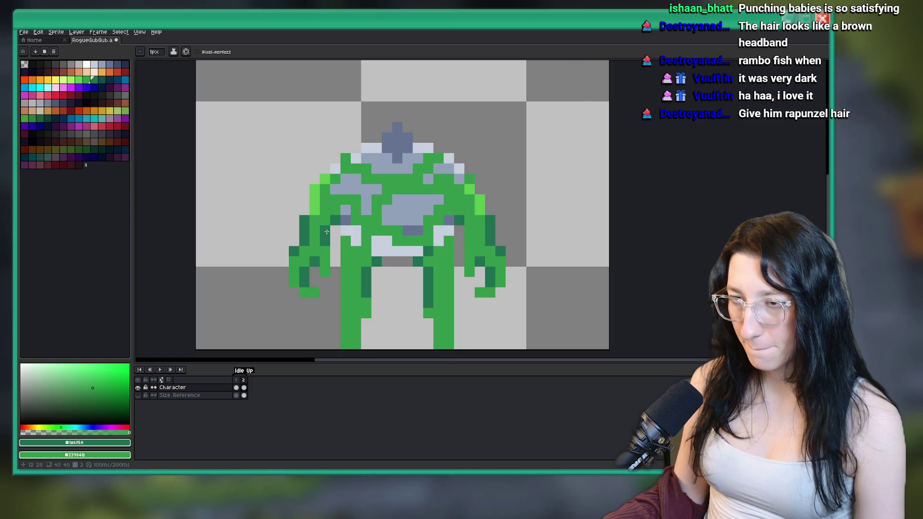
pyautogui.scroll(-5, 341, 231)
pyautogui.scroll(2, 334, 238)
pyautogui.scroll(2, 334, 238)
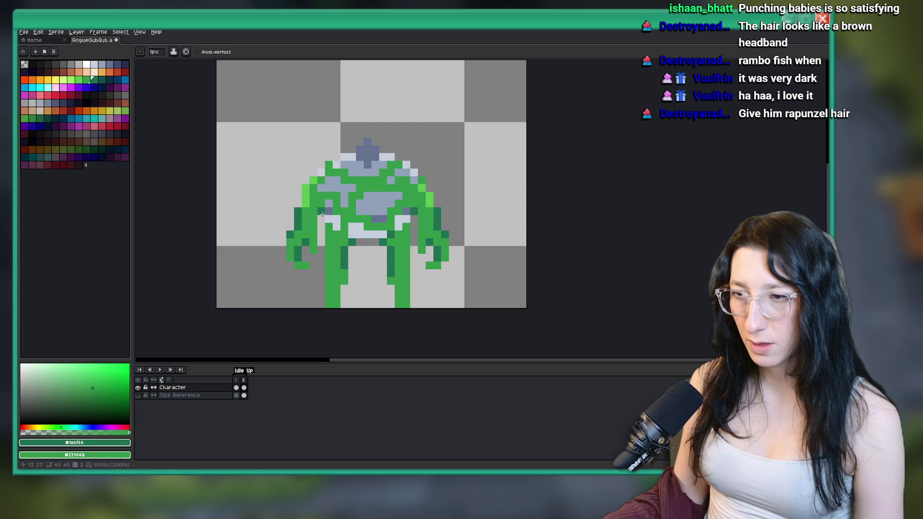
pyautogui.scroll(-3, 413, 212)
pyautogui.scroll(5, 381, 206)
pyautogui.scroll(-5, 566, 226)
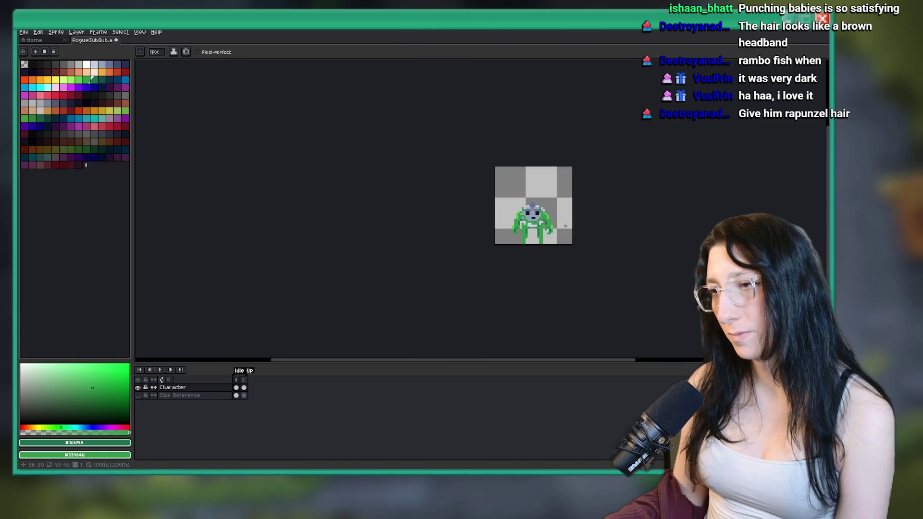
pyautogui.scroll(3, 564, 225)
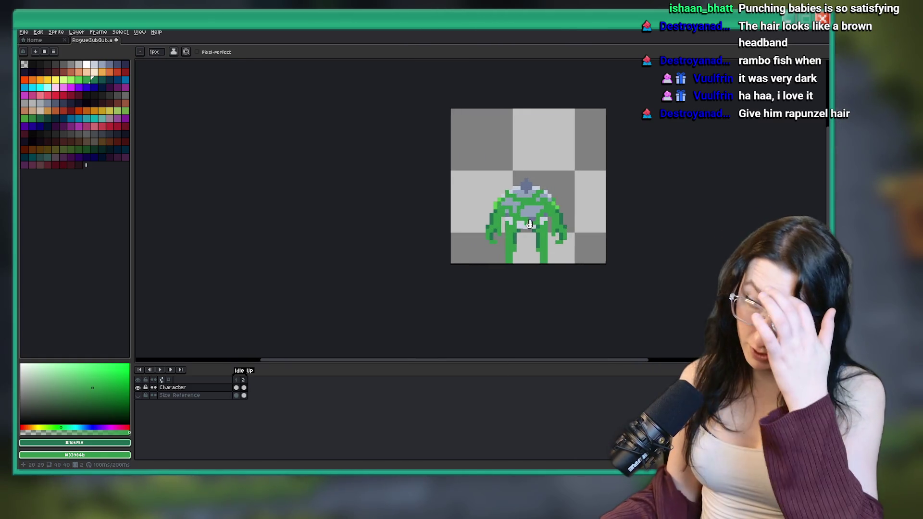
pyautogui.scroll(-1, 481, 224)
pyautogui.scroll(1, 477, 225)
pyautogui.scroll(-1, 477, 225)
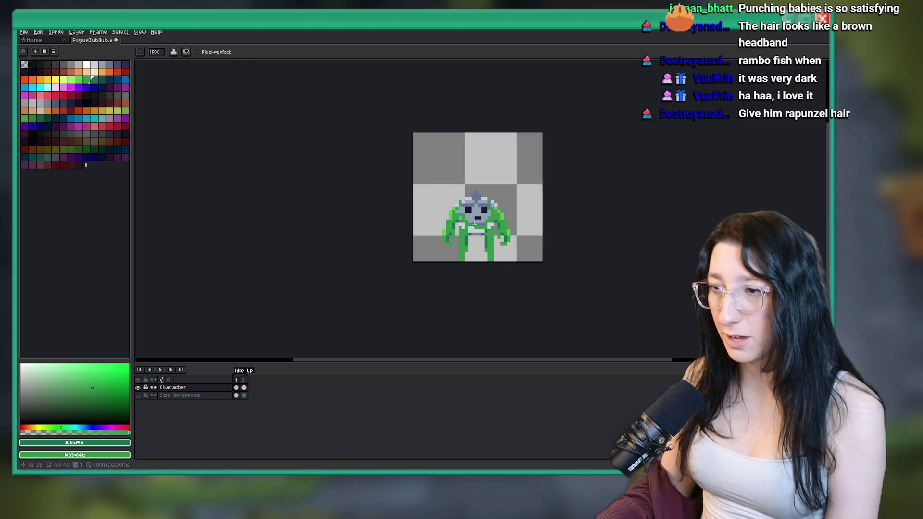
pyautogui.scroll(-3, 476, 224)
pyautogui.scroll(7, 476, 222)
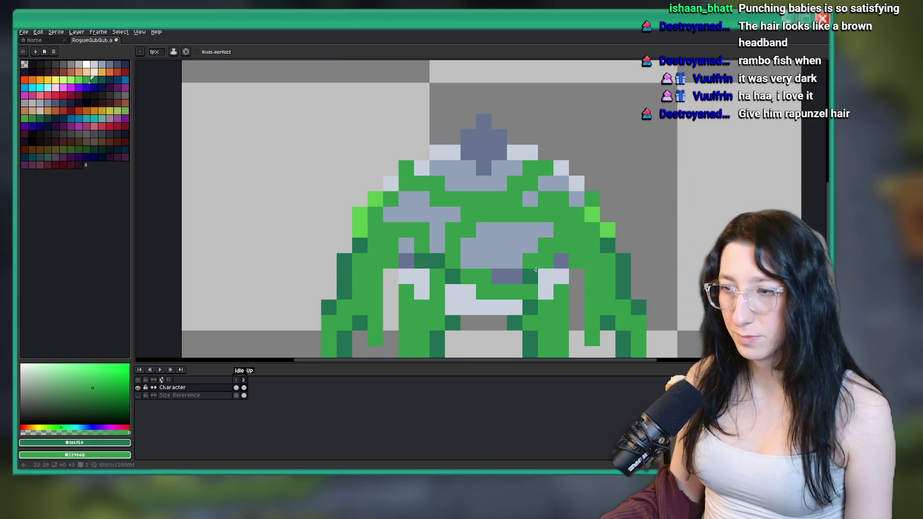
# Repaint a couple of dark green pixels beneath the head.
pyautogui.press('v')
pyautogui.press('b')
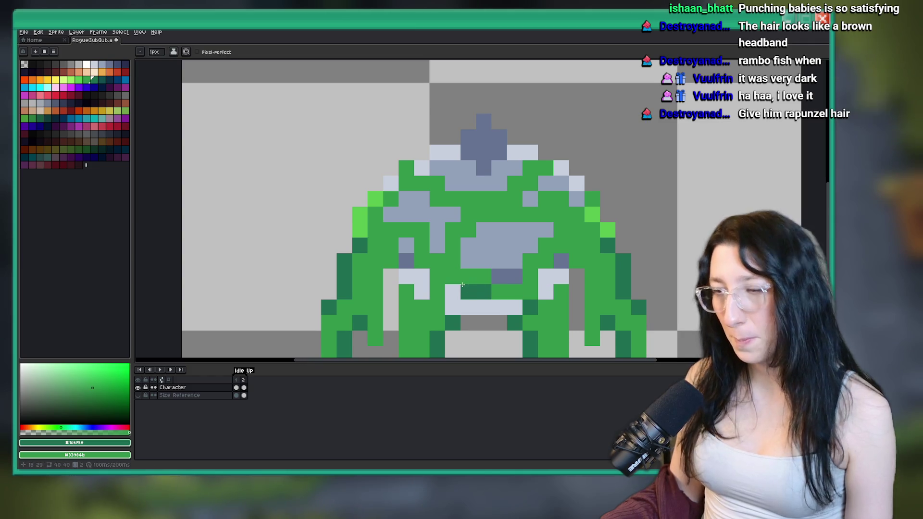
pyautogui.moveTo(464, 285); pyautogui.dragTo(466, 277)
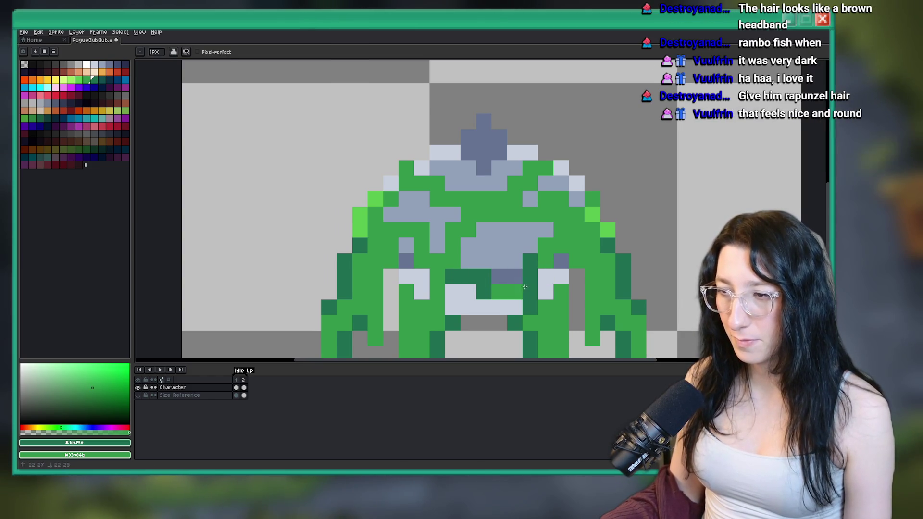
pyautogui.scroll(-6, 536, 309)
pyautogui.scroll(5, 536, 310)
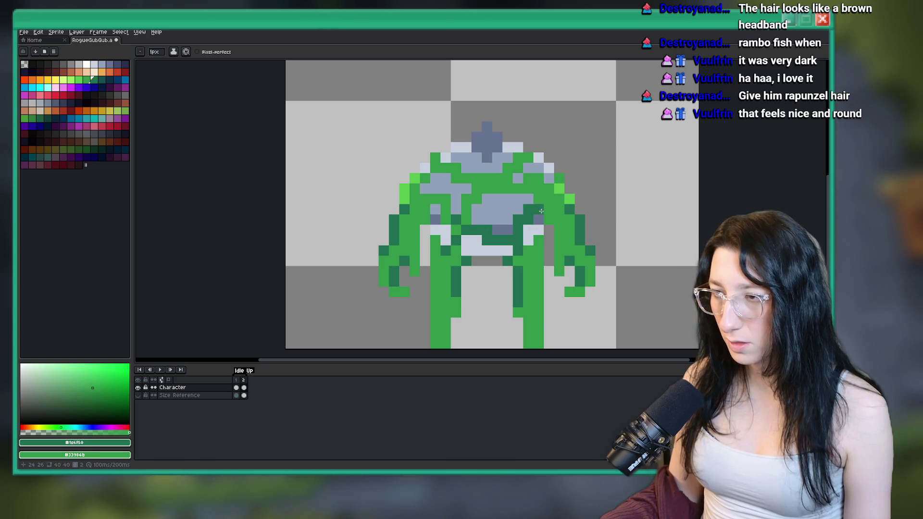
pyautogui.scroll(-4, 557, 223)
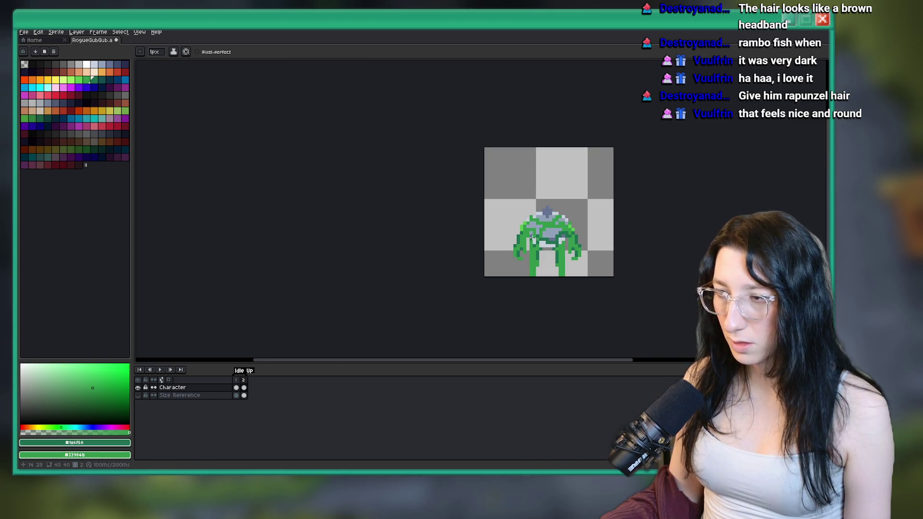
pyautogui.scroll(5, 533, 228)
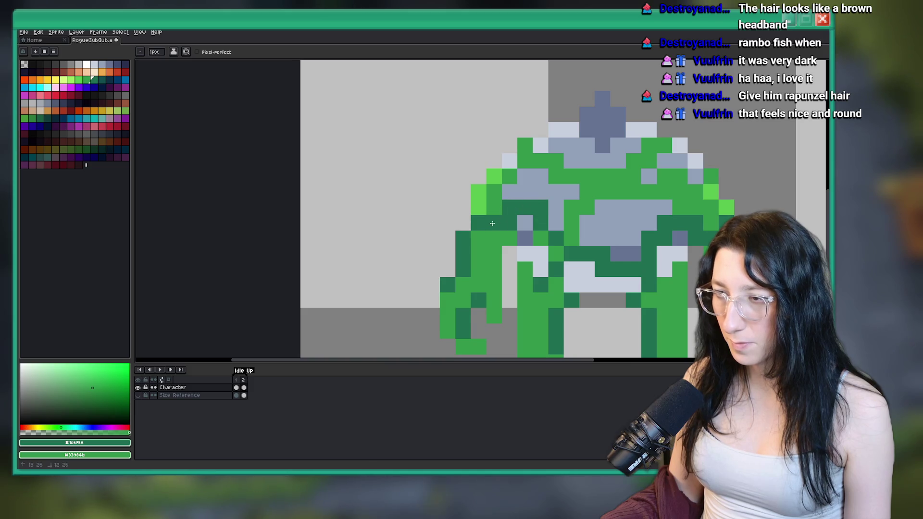
pyautogui.scroll(-6, 494, 222)
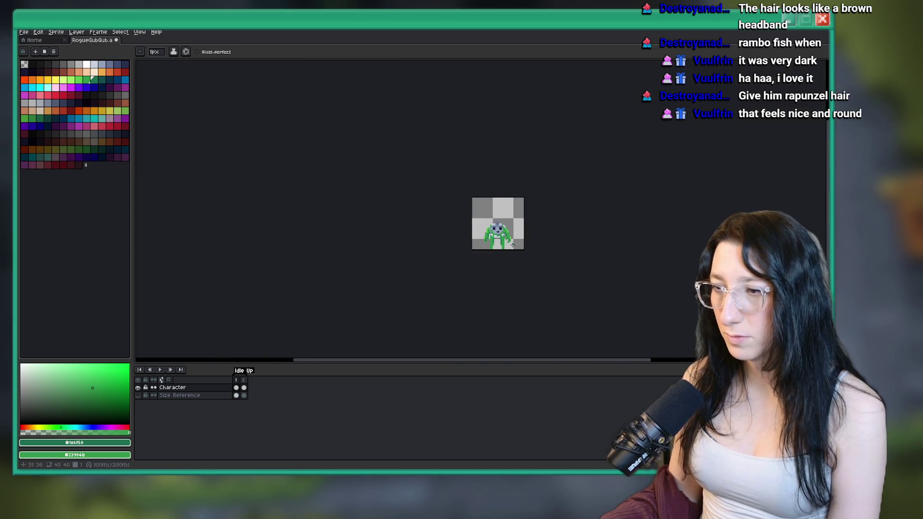
pyautogui.scroll(6, 513, 245)
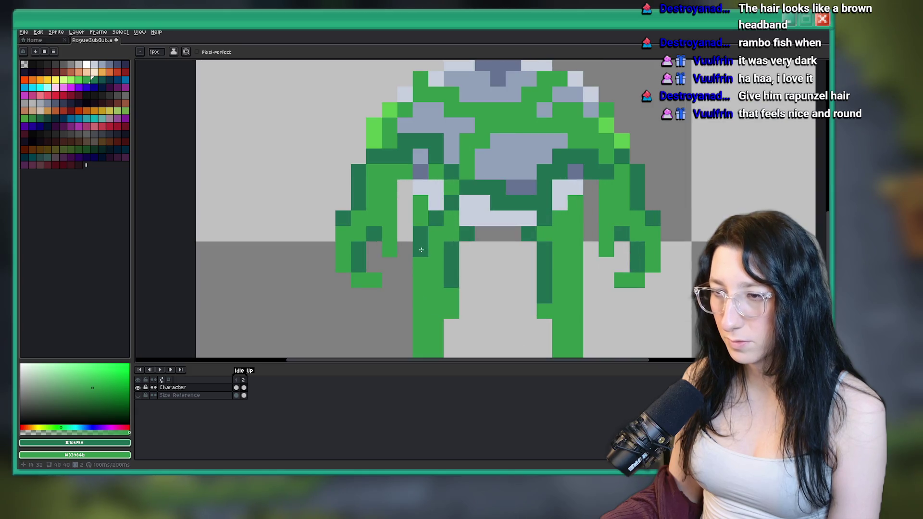
pyautogui.scroll(-5, 558, 220)
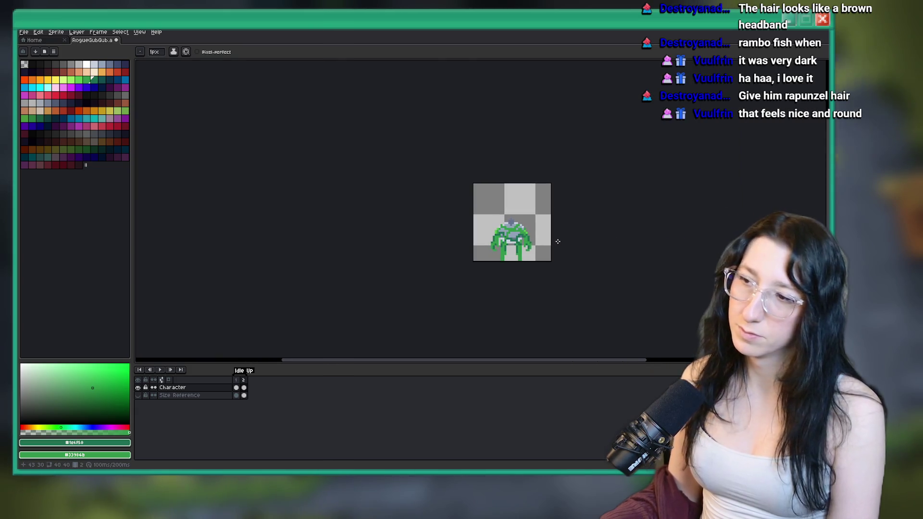
pyautogui.scroll(-3, 558, 241)
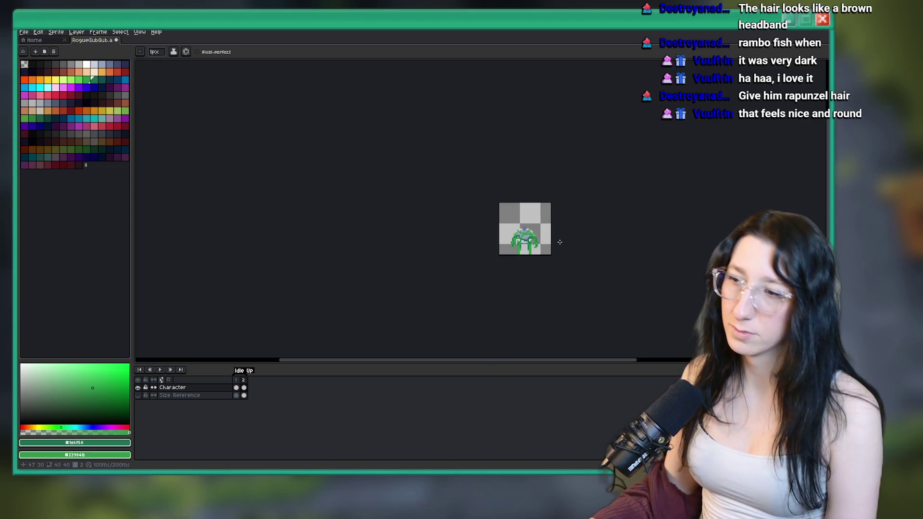
pyautogui.scroll(6, 557, 246)
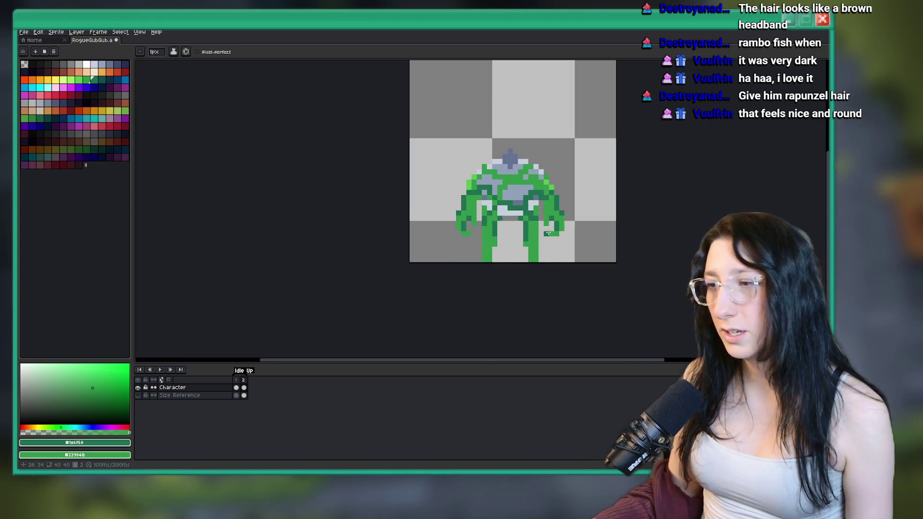
# Undo the last pencil stroke and go back to the first frame.
pyautogui.hotkey('ctrl', 'z')
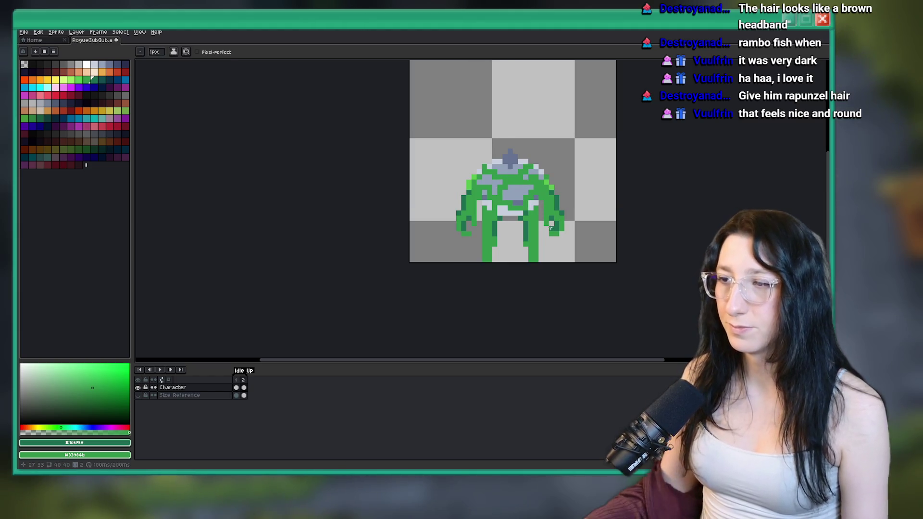
pyautogui.scroll(-1, 551, 228)
pyautogui.press('Left')
pyautogui.scroll(6, 536, 217)
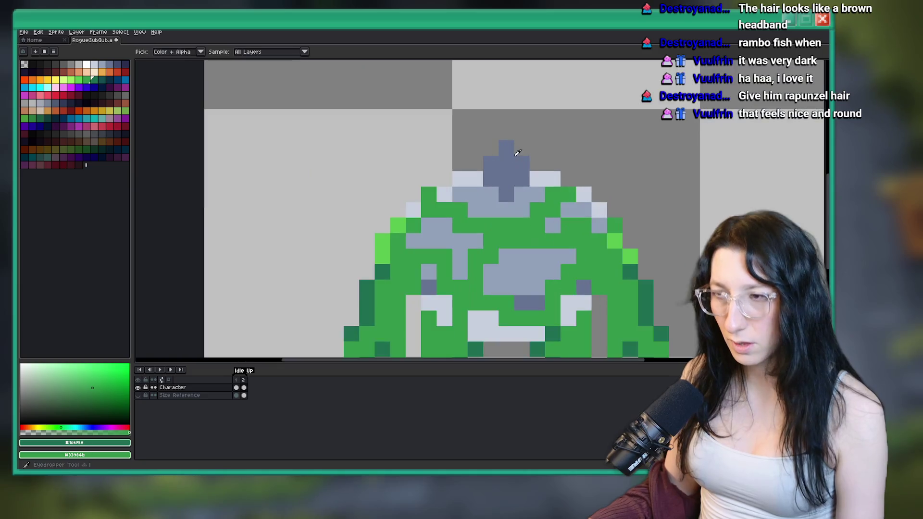
# Fill the head and three pale patches with the darker blue-grey.
pyautogui.press('g')
pyautogui.click(409, 204)
pyautogui.click(336, 238)
pyautogui.click(600, 176)
pyautogui.click(708, 229)
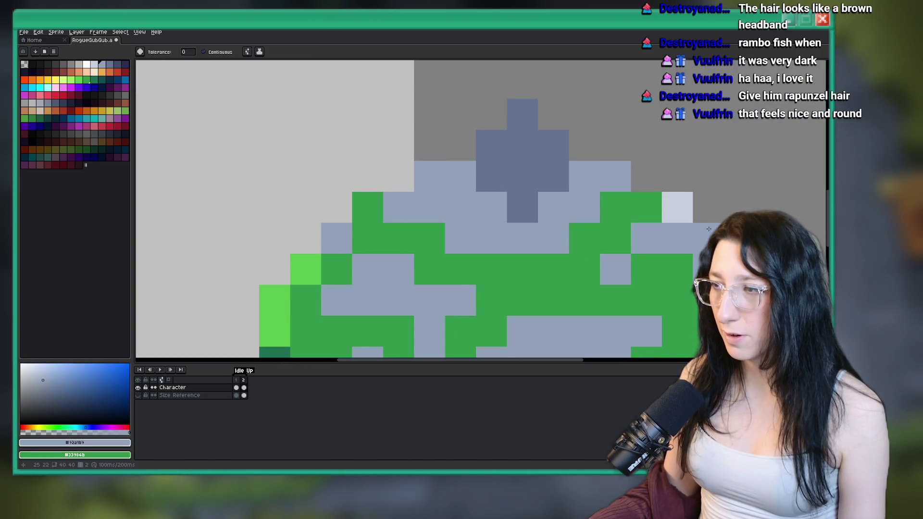
pyautogui.scroll(-6, 687, 215)
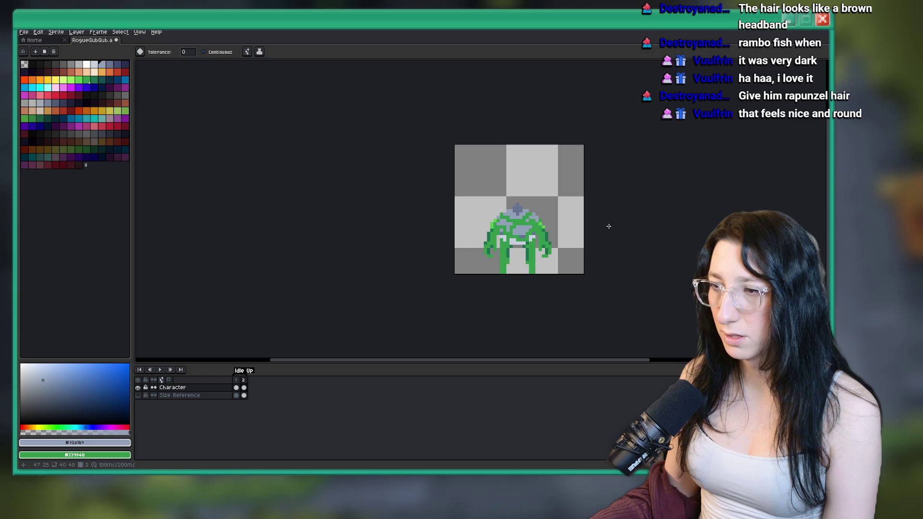
# Step to the next frame and switch over to the music video in the browser.
pyautogui.press('Right')
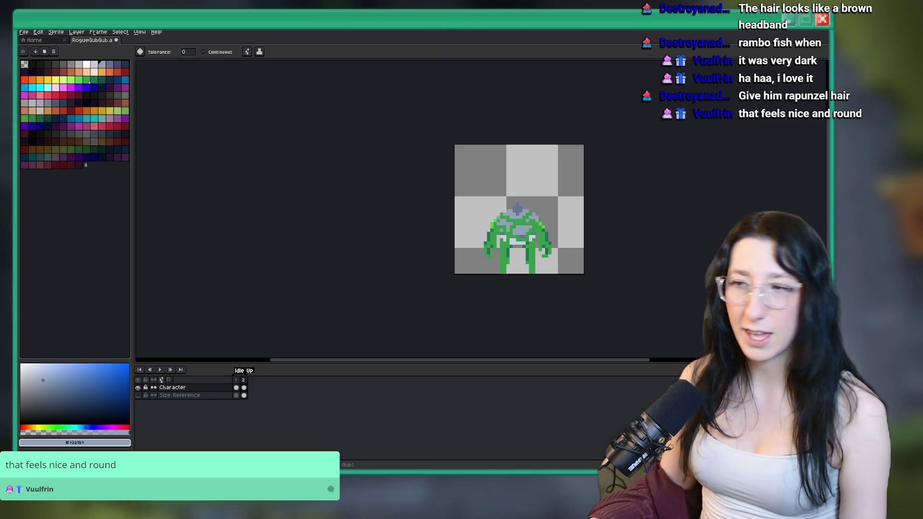
pyautogui.scroll(4, 534, 250)
pyautogui.press('i')
pyautogui.scroll(2, 457, 221)
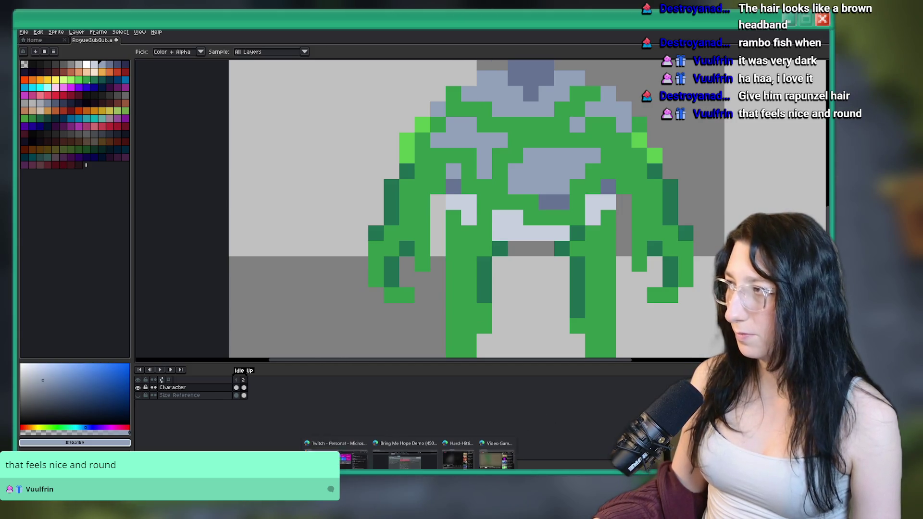
pyautogui.moveTo(460, 450)
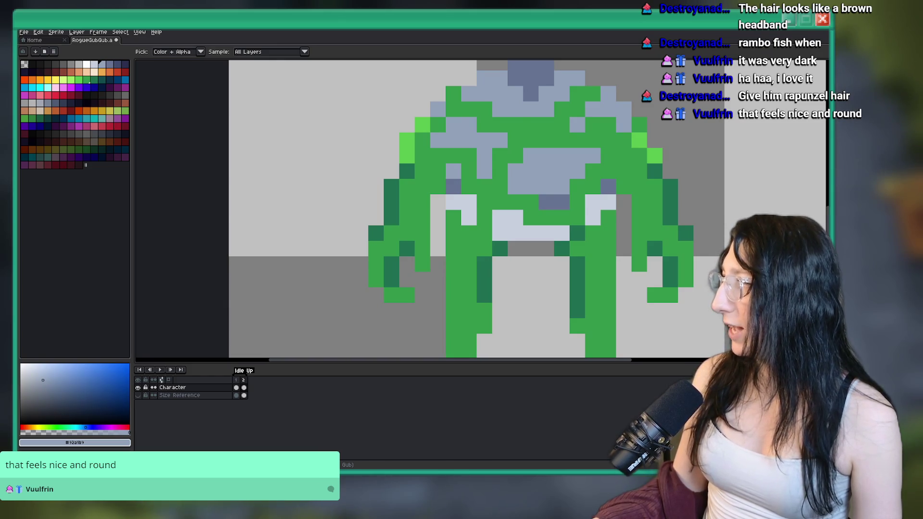
pyautogui.hotkey('alt', 'Tab')
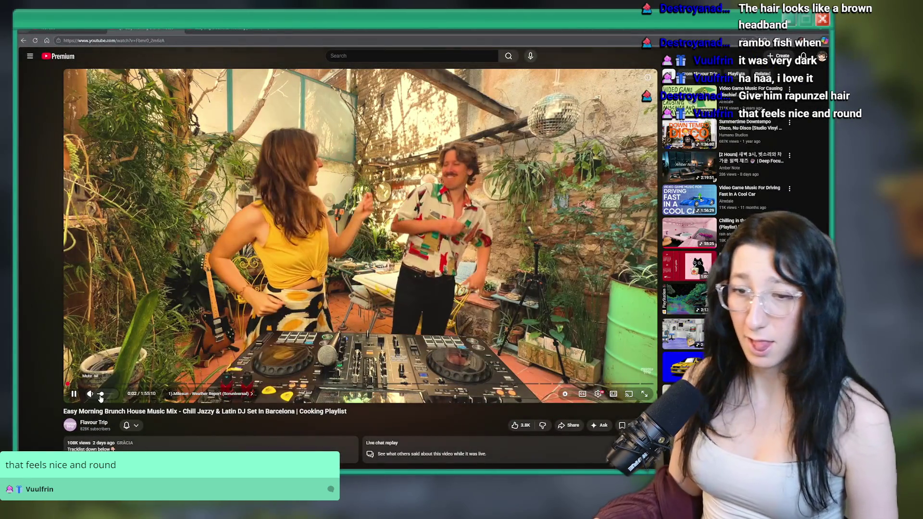
pyautogui.moveTo(101, 397)
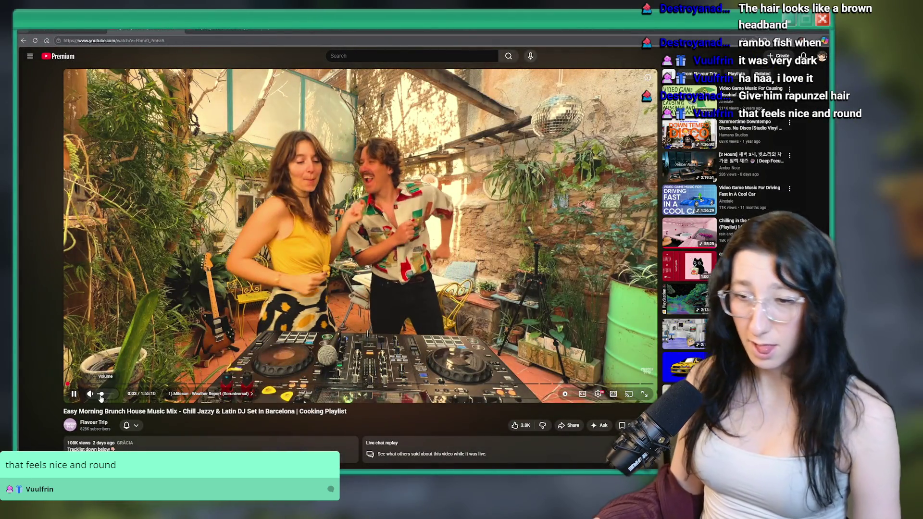
pyautogui.rightClick(198, 183)
pyautogui.hotkey('ctrl', 'Tab')
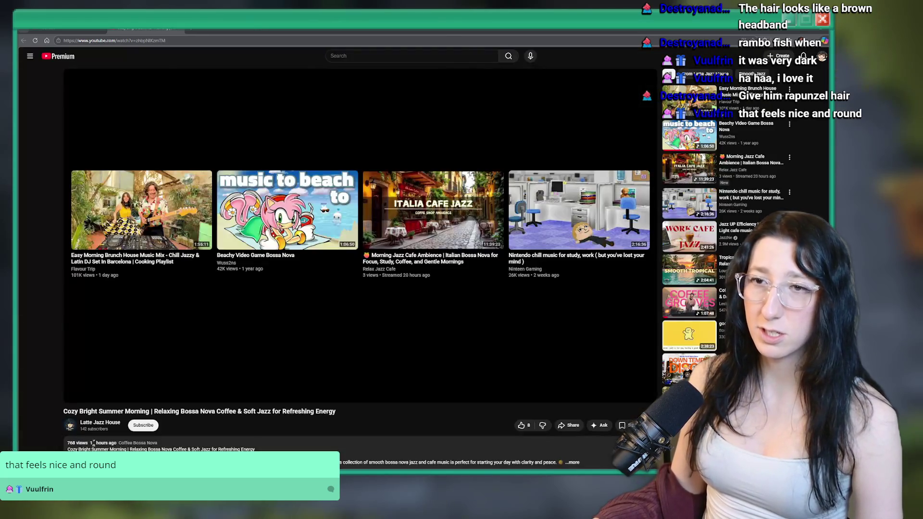
pyautogui.hotkey('alt', 'Tab')
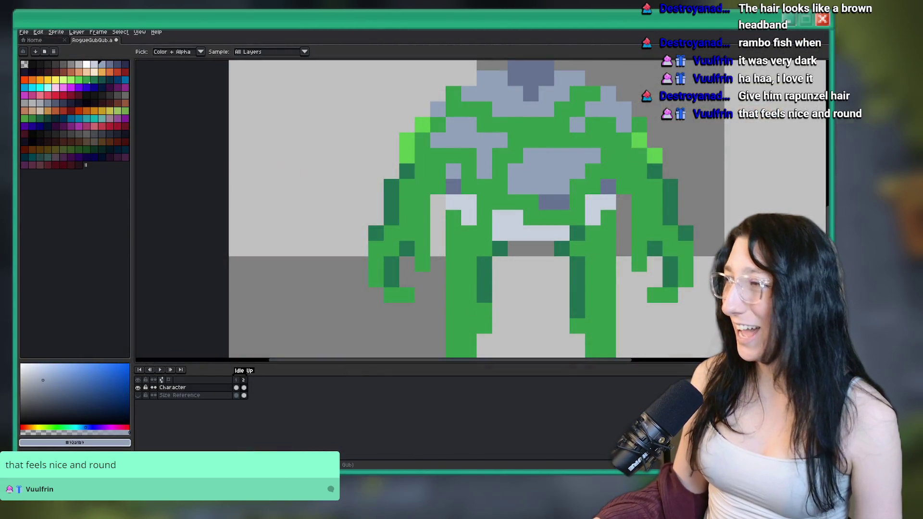
pyautogui.hotkey('alt', 'Tab')
pyautogui.hotkey('ctrl', 't')
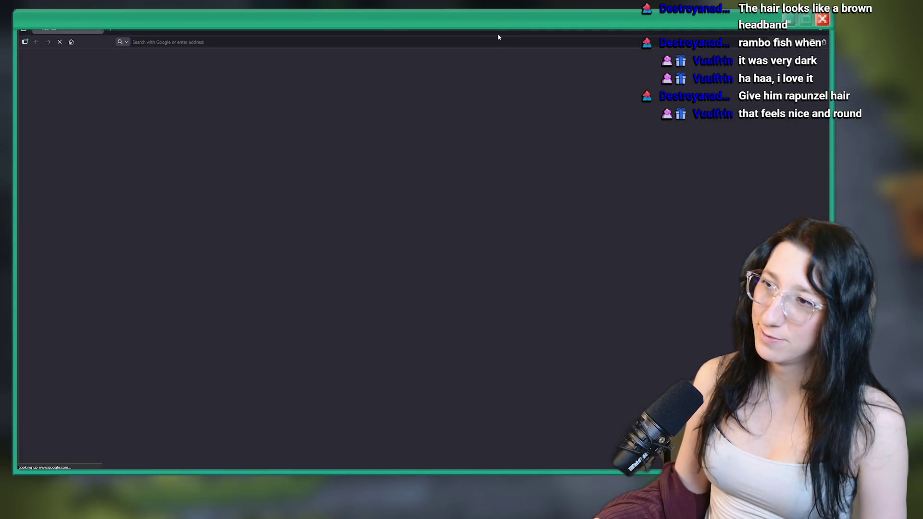
pyautogui.write('https://youtu.be/Fbmr0_2m6zA')
pyautogui.press('Return')
pyautogui.hotkey('alt', 'Tab')
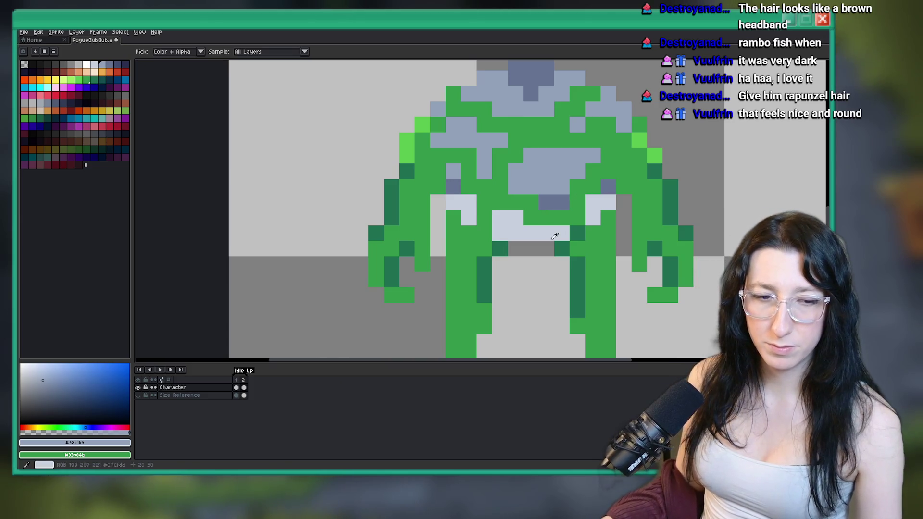
pyautogui.scroll(-3, 405, 265)
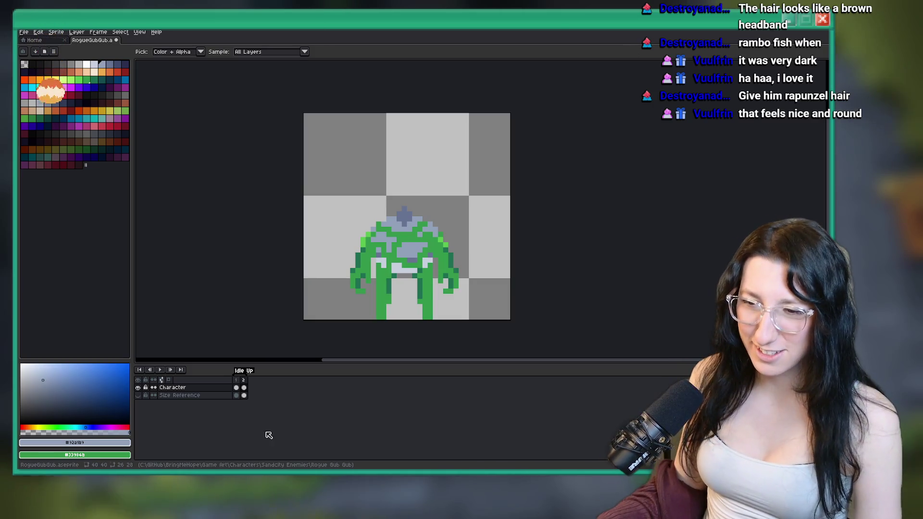
pyautogui.doubleClick(239, 373)
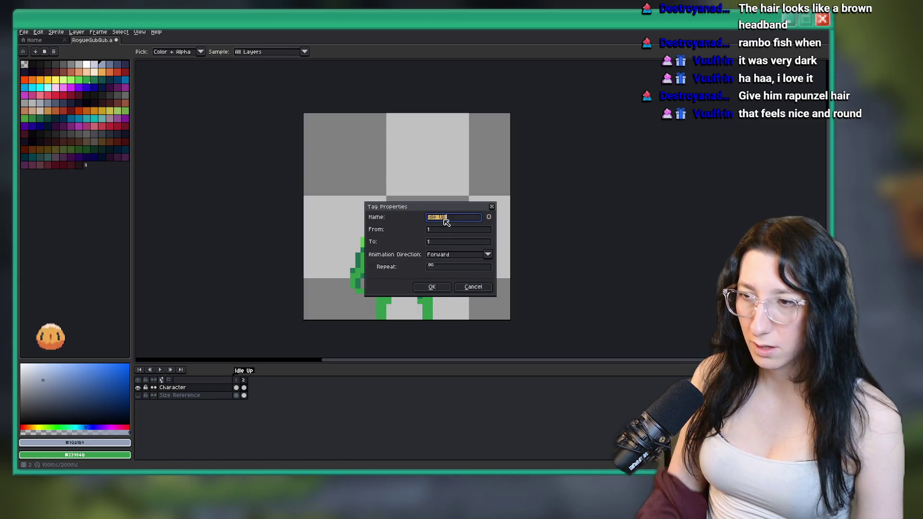
# Rename the first tag Idle Down, tag frame 2 Idle Up, and add a third frame.
pyautogui.write('Idle Down')
pyautogui.press('Return')
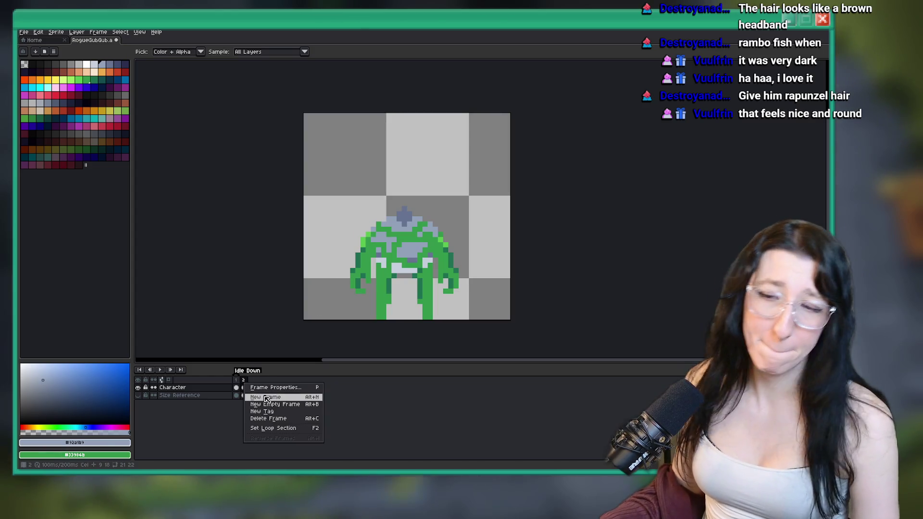
pyautogui.click(275, 412)
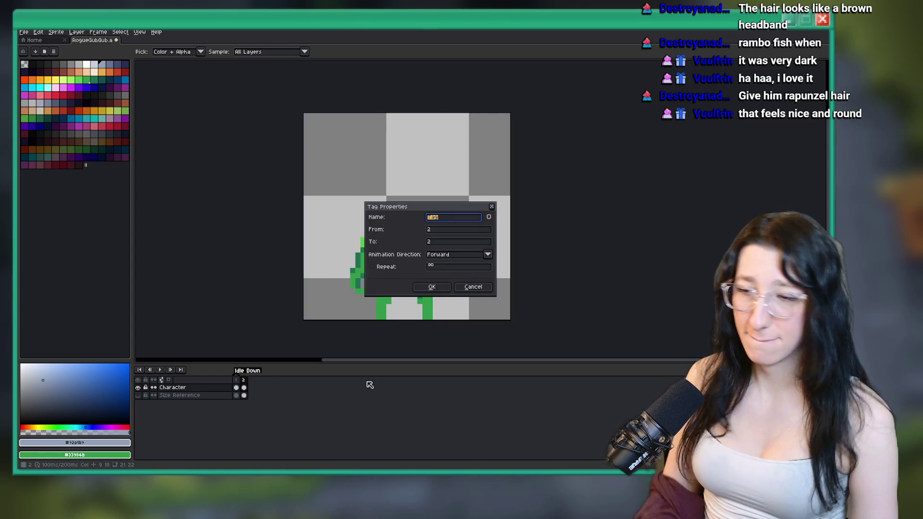
pyautogui.write('Idle R')
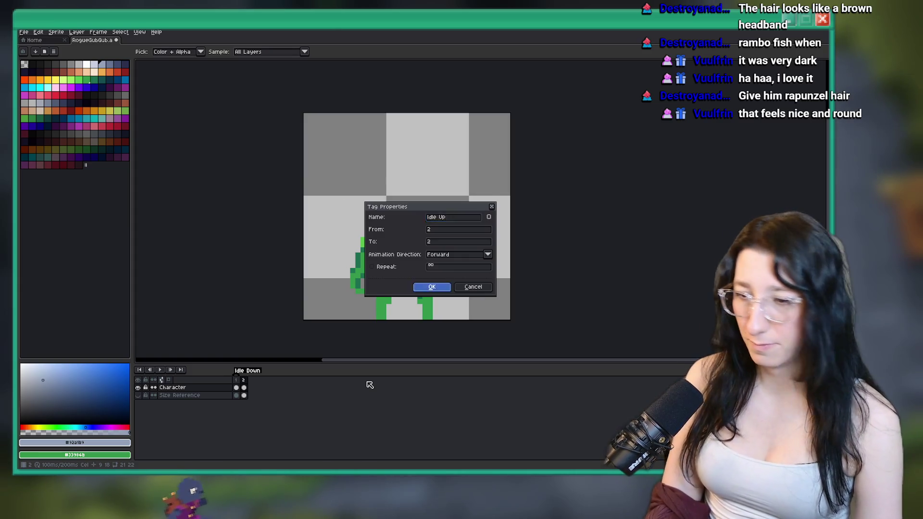
pyautogui.press('Return')
pyautogui.hotkey('alt', 'n')
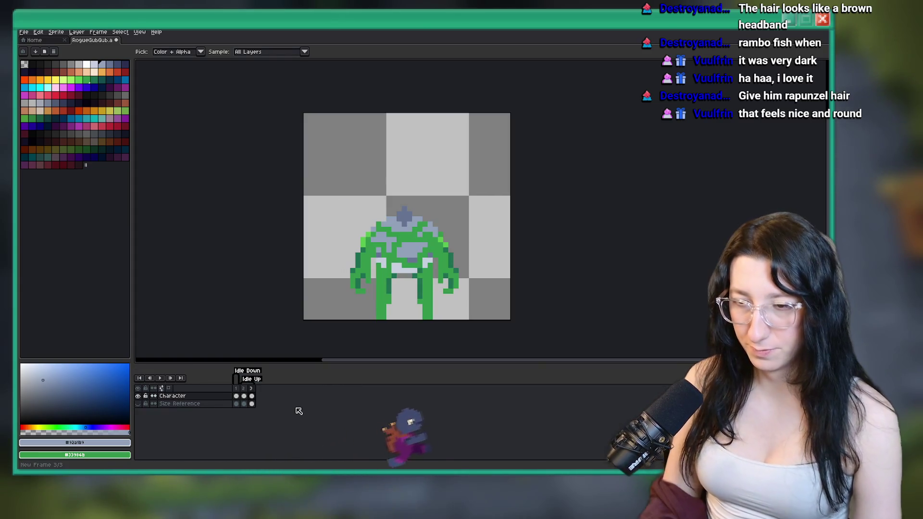
# Create a new tag named Idle Side on frame 3.
pyautogui.rightClick(251, 388)
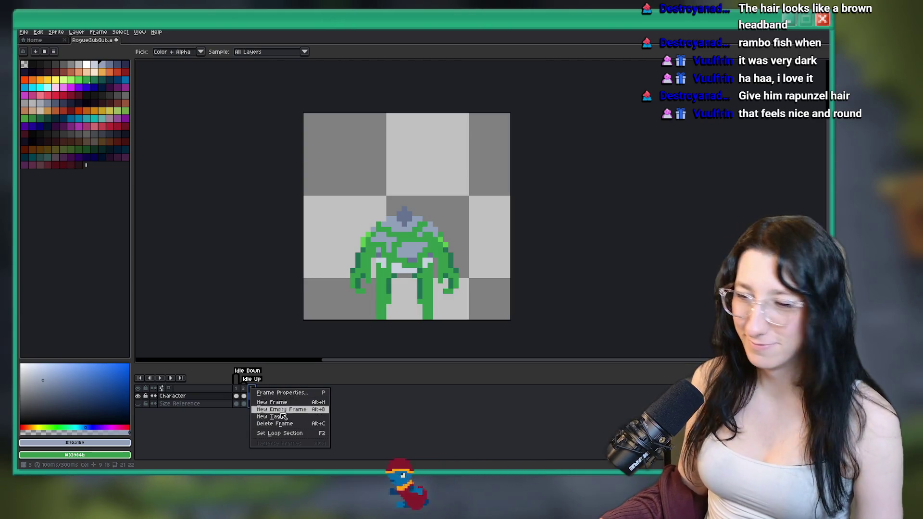
pyautogui.click(283, 417)
pyautogui.write('Idle')
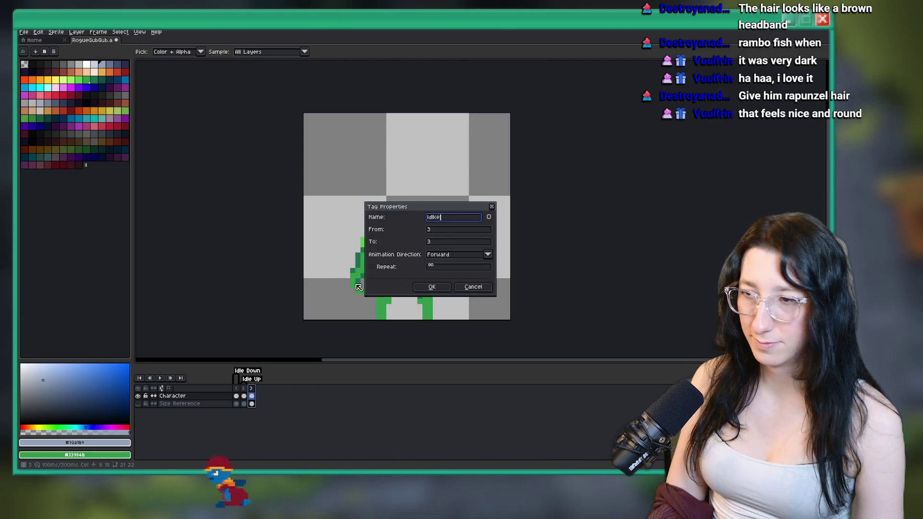
pyautogui.write(' Side')
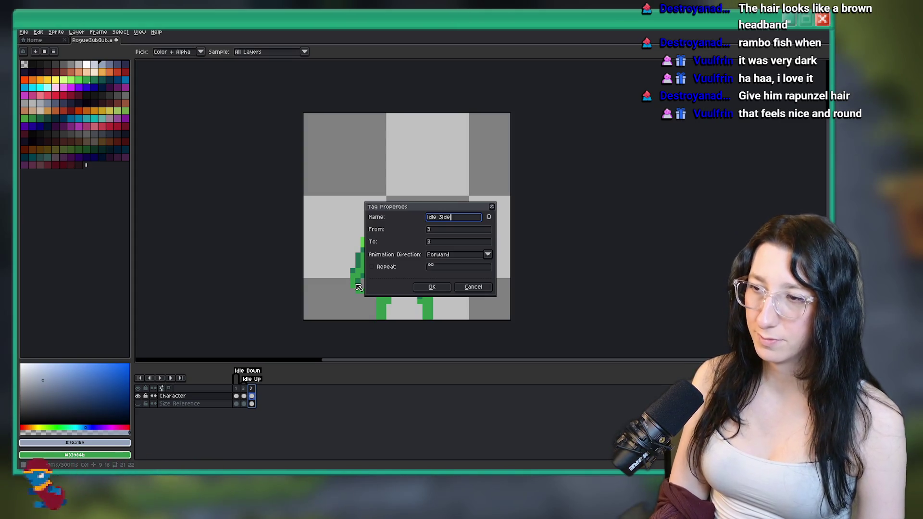
pyautogui.press('Return')
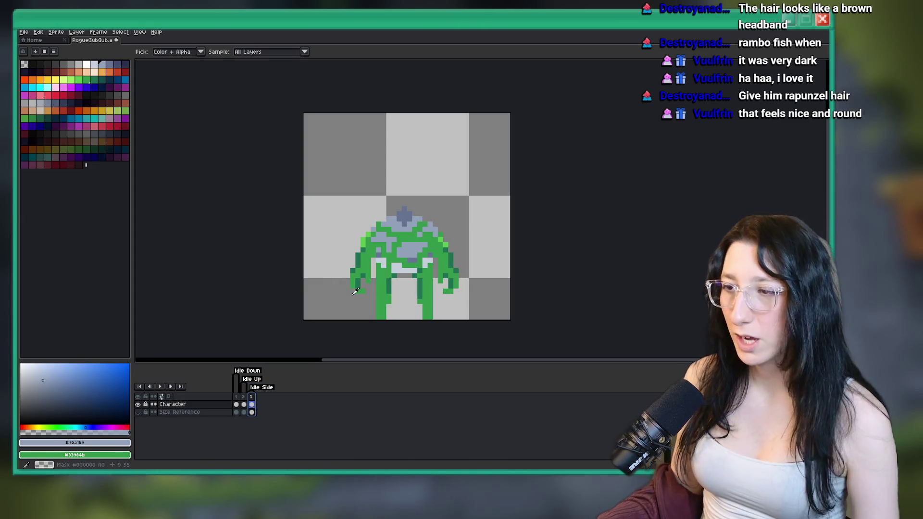
# Return to the first frame and switch to the Rectangular Marquee tool.
pyautogui.click(236, 405)
pyautogui.click(244, 405)
pyautogui.click(237, 406)
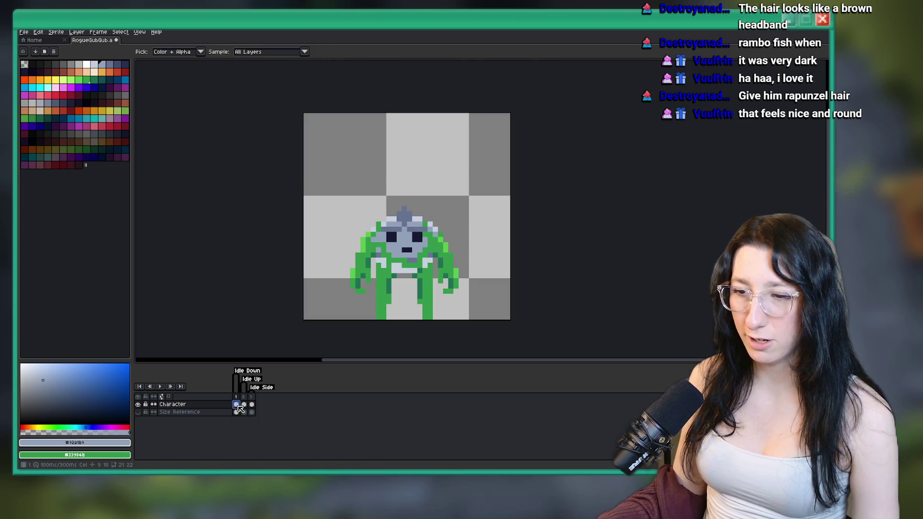
pyautogui.press('m')
pyautogui.scroll(2, 384, 246)
pyautogui.scroll(-3, 384, 246)
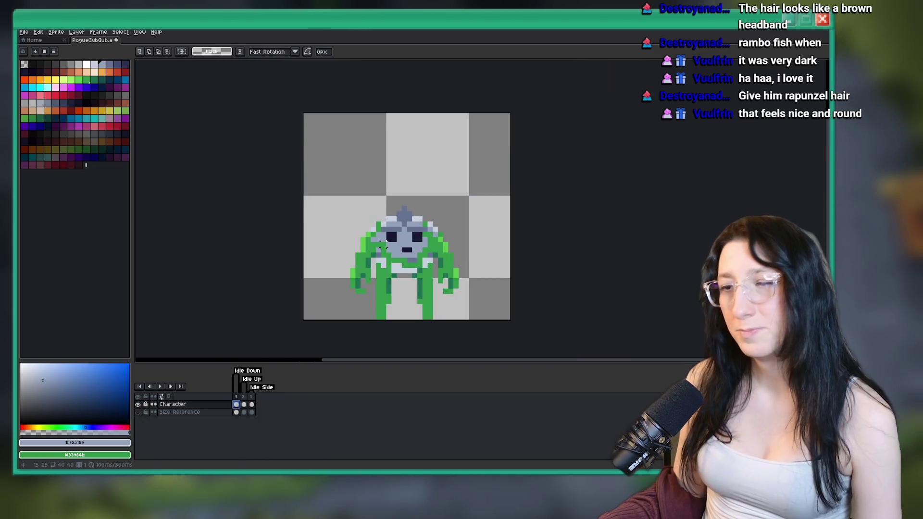
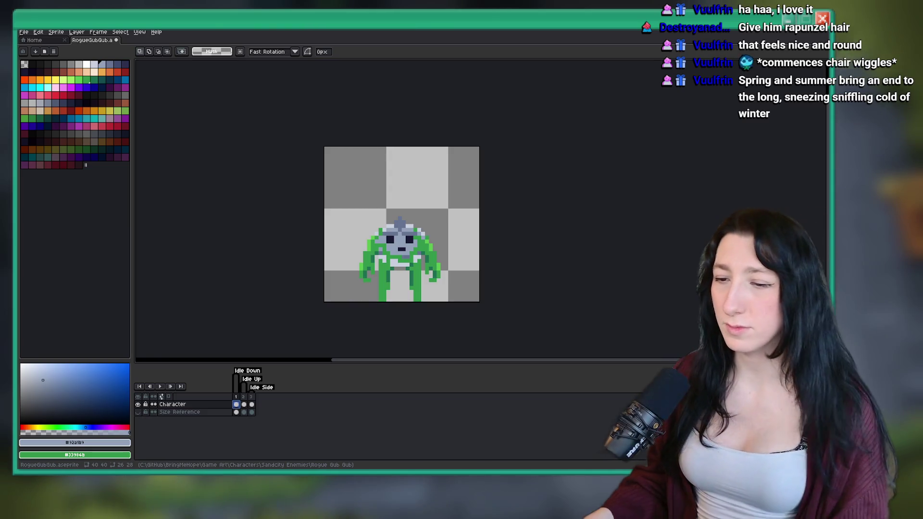
# Delete side-view frame 3 and its Idle Side tag, then save the sprite.
pyautogui.click(251, 404)
pyautogui.hotkey('alt', 'c')
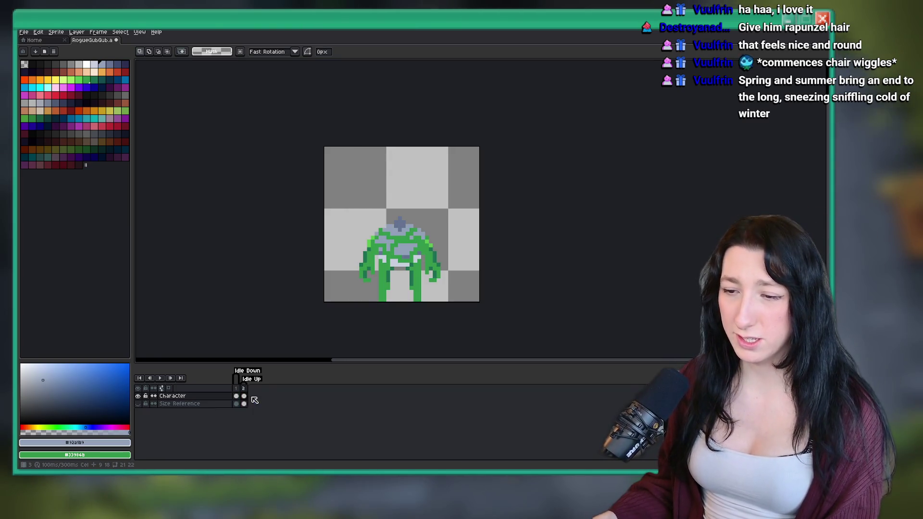
pyautogui.hotkey('ctrl', 's')
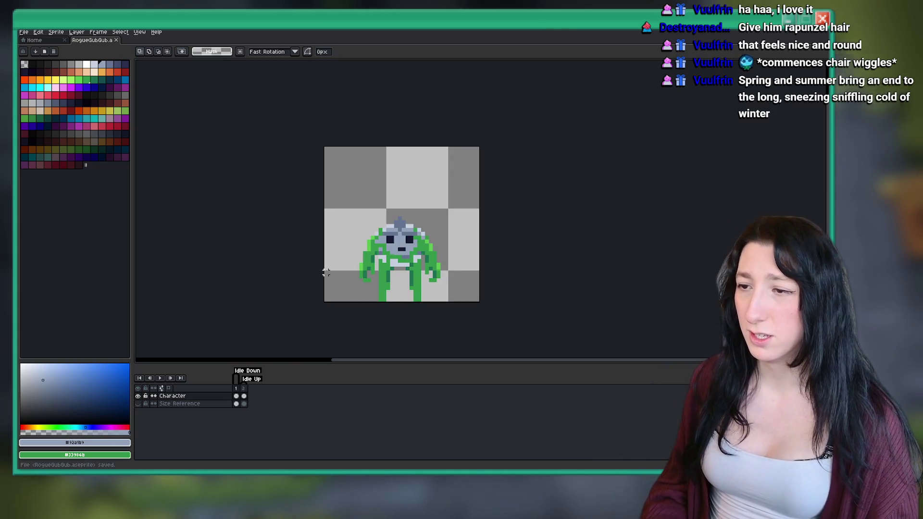
# Flip between the front and back frames to compare them, then advance the palette colour.
pyautogui.press('Left')
pyautogui.press('Left')
pyautogui.press('Left')
pyautogui.press('Left')
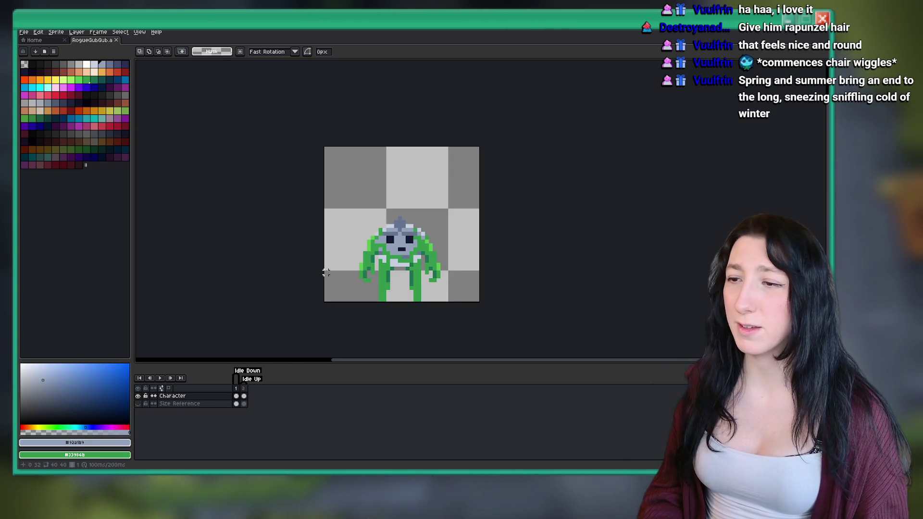
pyautogui.press('Left')
pyautogui.press('Left')
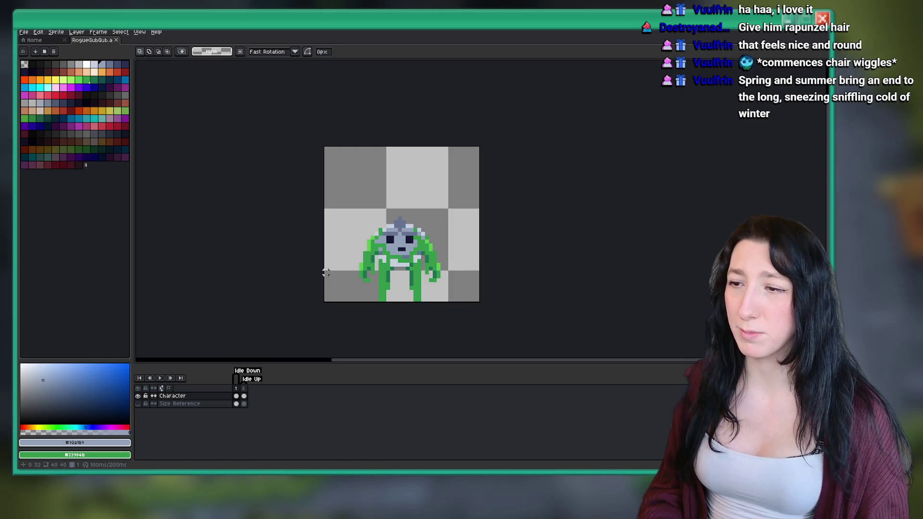
pyautogui.press('Left')
pyautogui.press('Left')
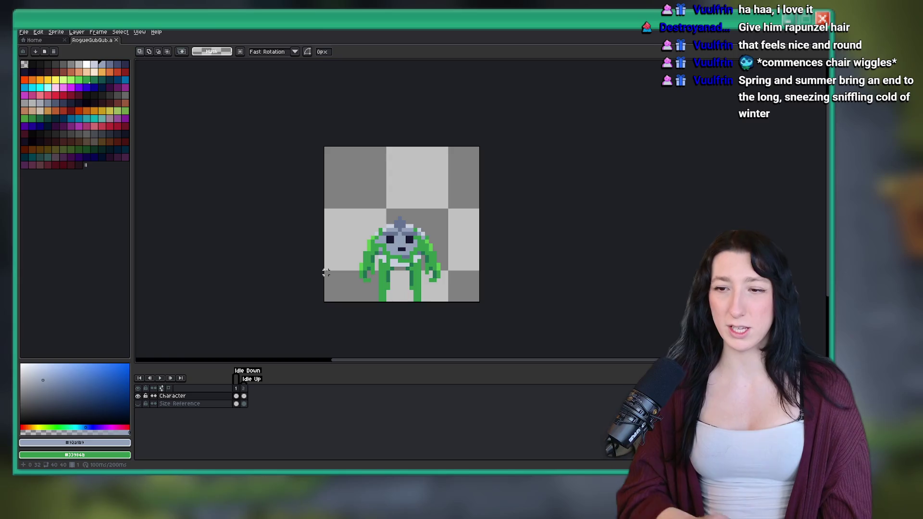
pyautogui.press(']')
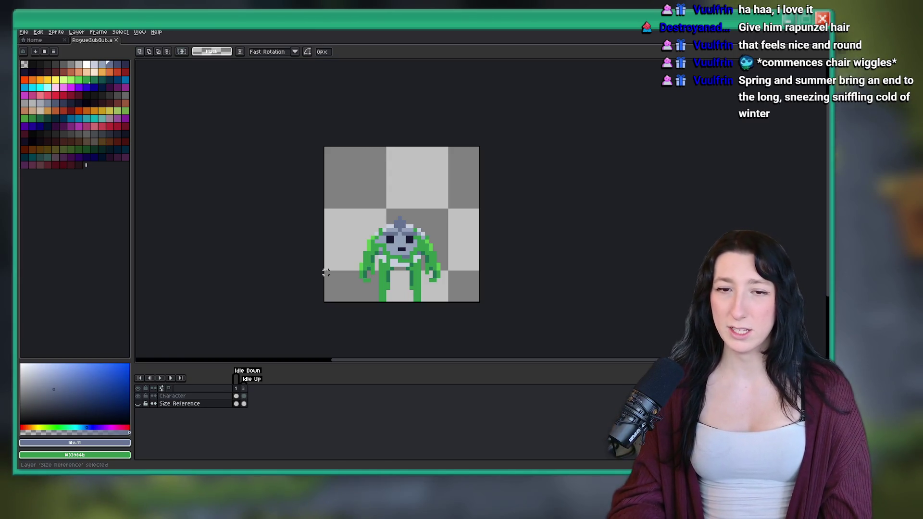
# Step between the back and front frames, select the Size Reference layer, and zoom the canvas.
pyautogui.press('Right')
pyautogui.press('Down')
pyautogui.press('Left')
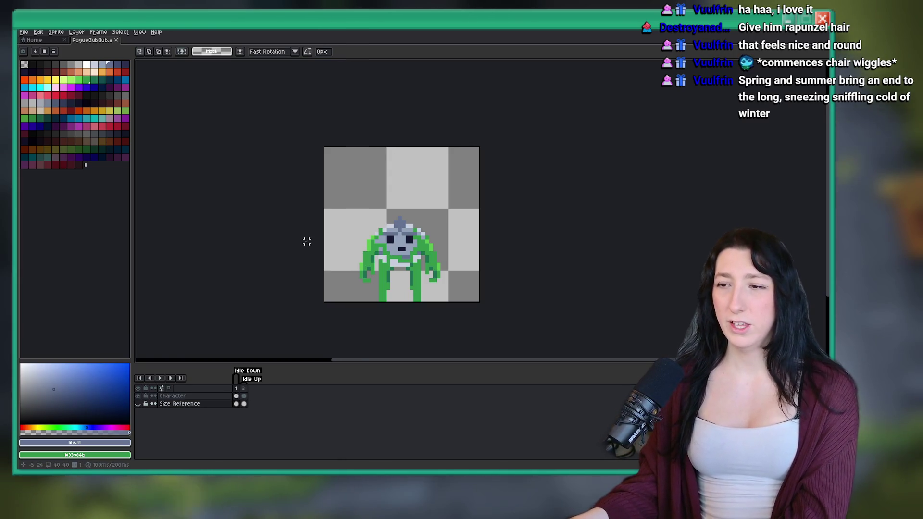
pyautogui.scroll(-5, 303, 235)
pyautogui.scroll(3, 300, 229)
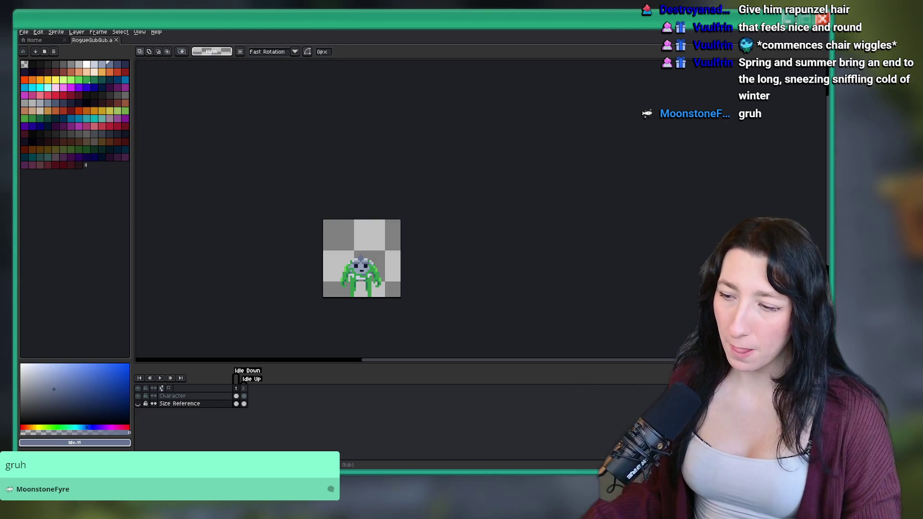
# In GameMaker, search assets for 'dungeon' and open the rm_sandcity_dungeon room.
pyautogui.hotkey('alt', 'Tab')
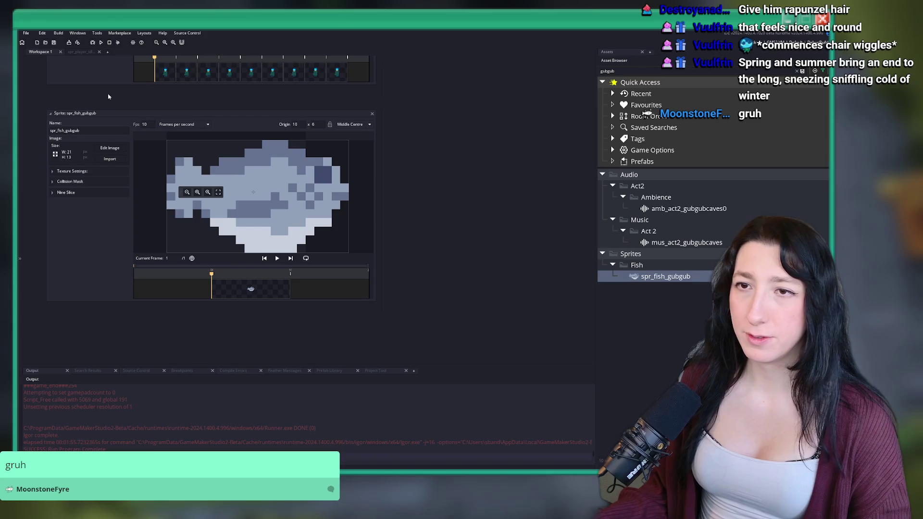
pyautogui.hotkey('ctrl', 't')
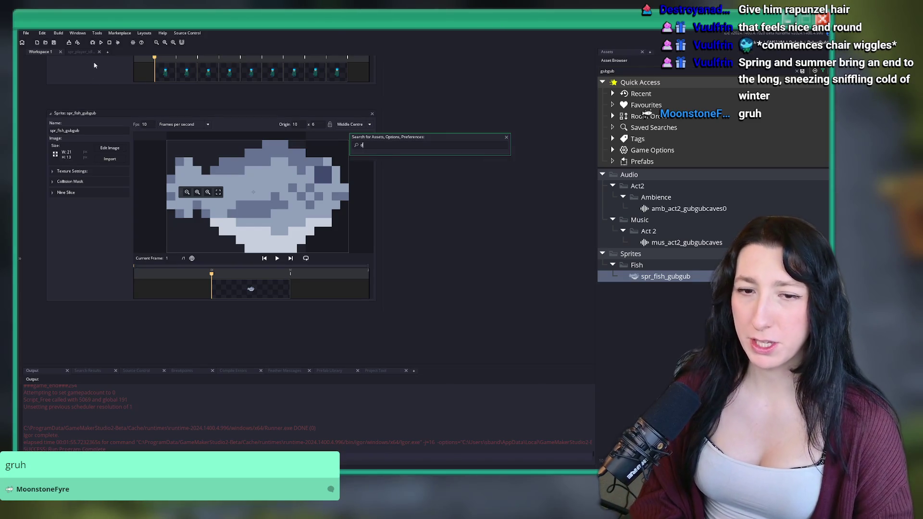
pyautogui.write('dungeon')
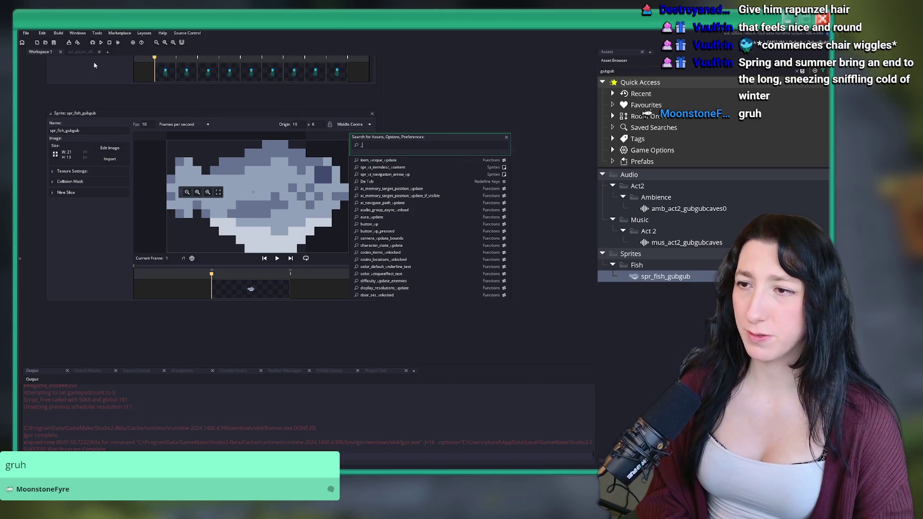
pyautogui.press('Down')
pyautogui.press('Down')
pyautogui.press('Down')
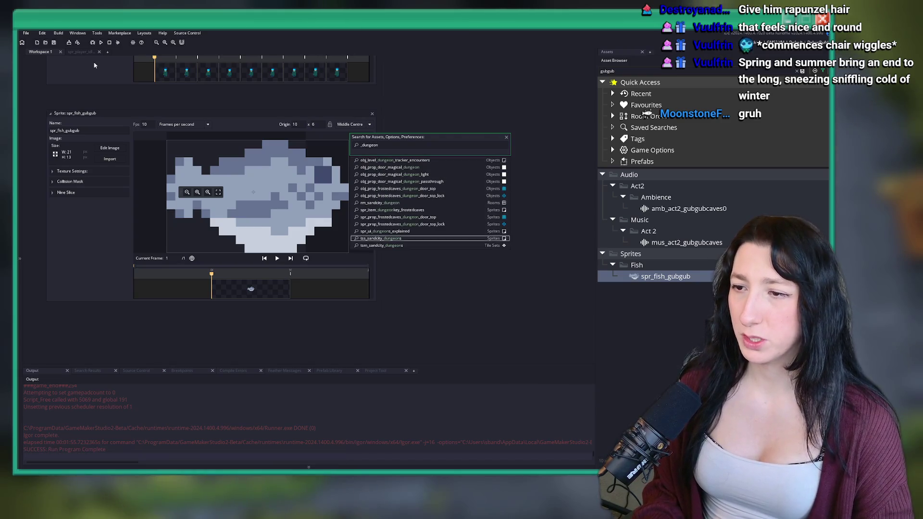
pyautogui.press('Up')
pyautogui.press('Up')
pyautogui.press('Up')
pyautogui.press('Return')
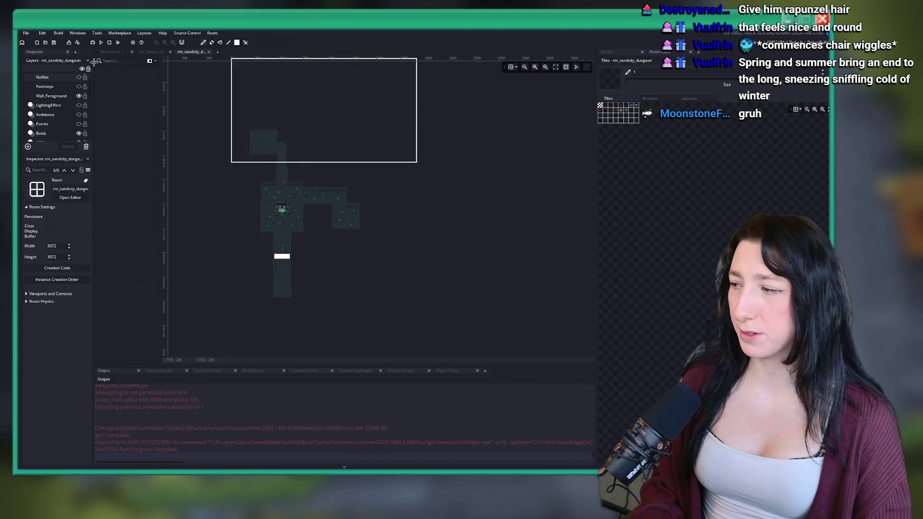
# Hide the room grid, widen the canvas area, and select the Floor layer.
pyautogui.scroll(5, 364, 158)
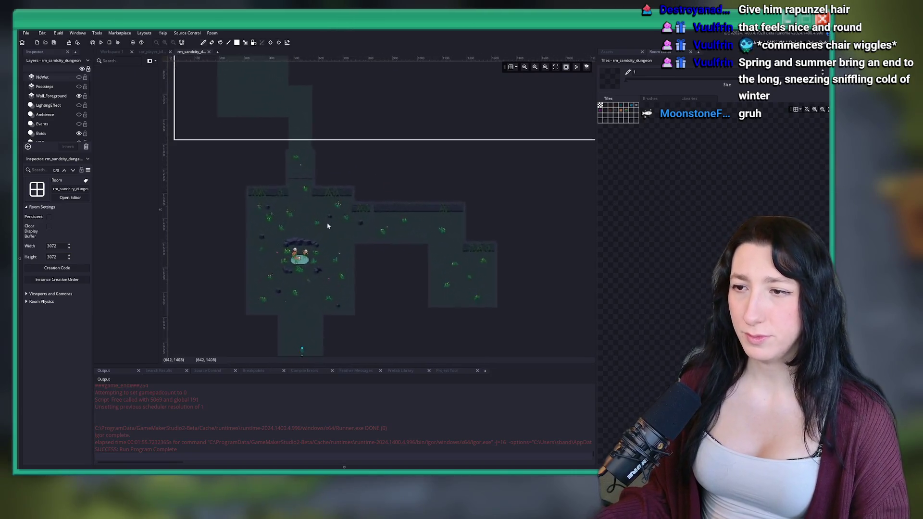
pyautogui.scroll(-3, 409, 146)
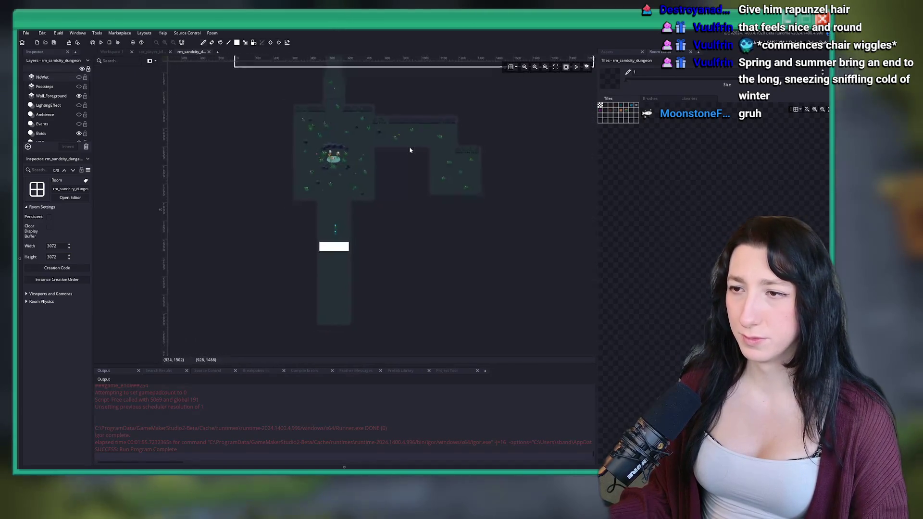
pyautogui.scroll(-5, 411, 148)
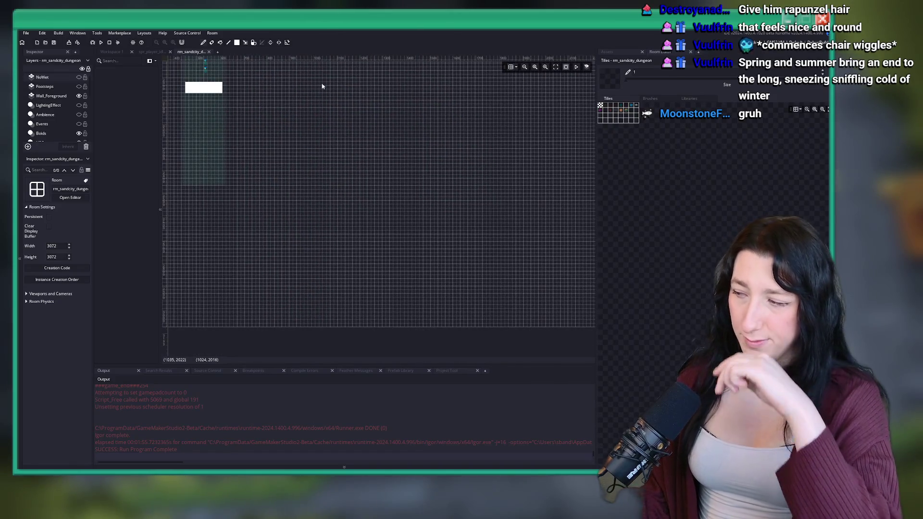
pyautogui.scroll(6, 350, 167)
pyautogui.scroll(3, 359, 209)
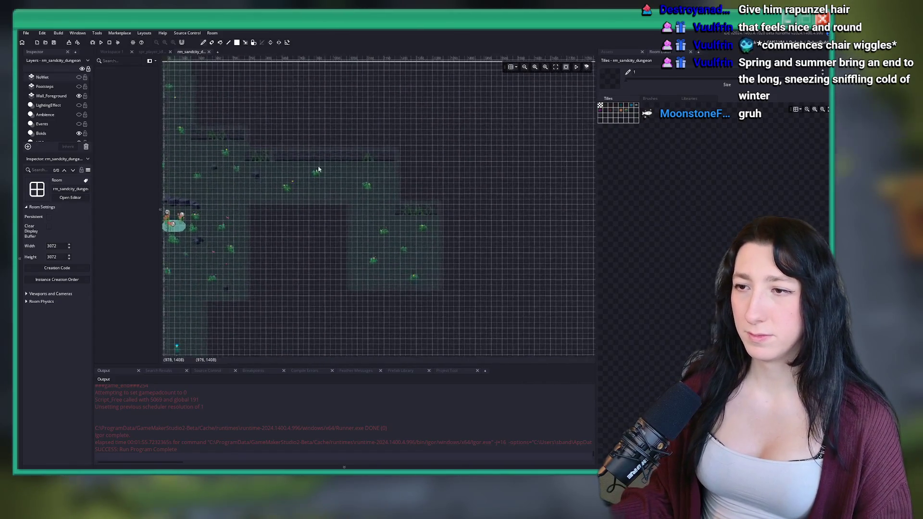
pyautogui.click(510, 67)
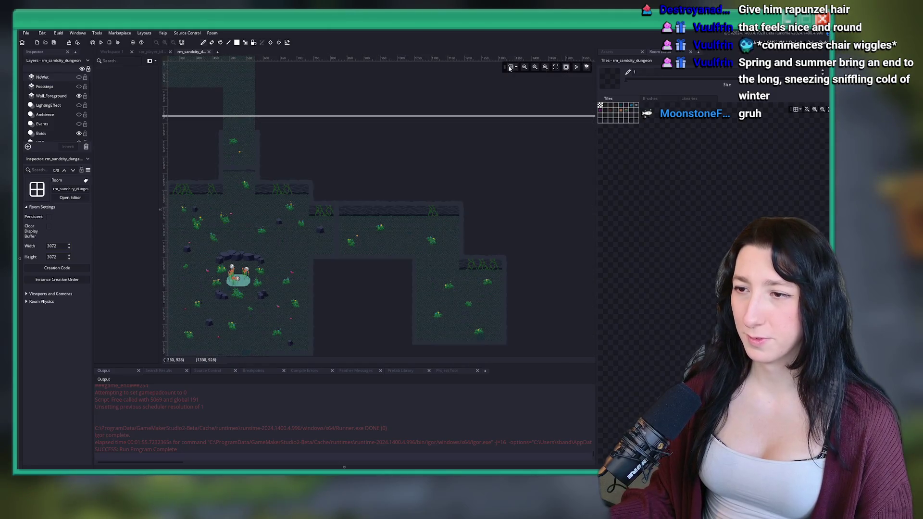
pyautogui.moveTo(600, 140); pyautogui.dragTo(661, 97)
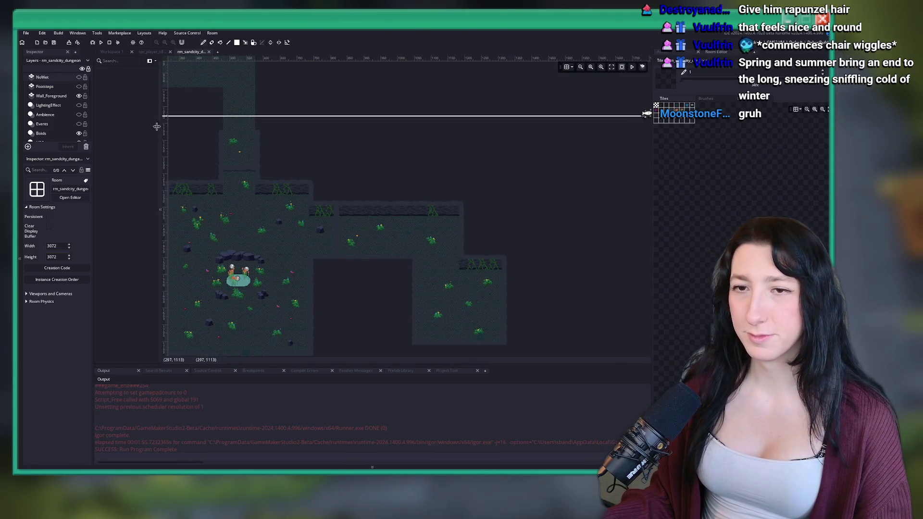
pyautogui.scroll(-3, 53, 110)
pyautogui.click(41, 138)
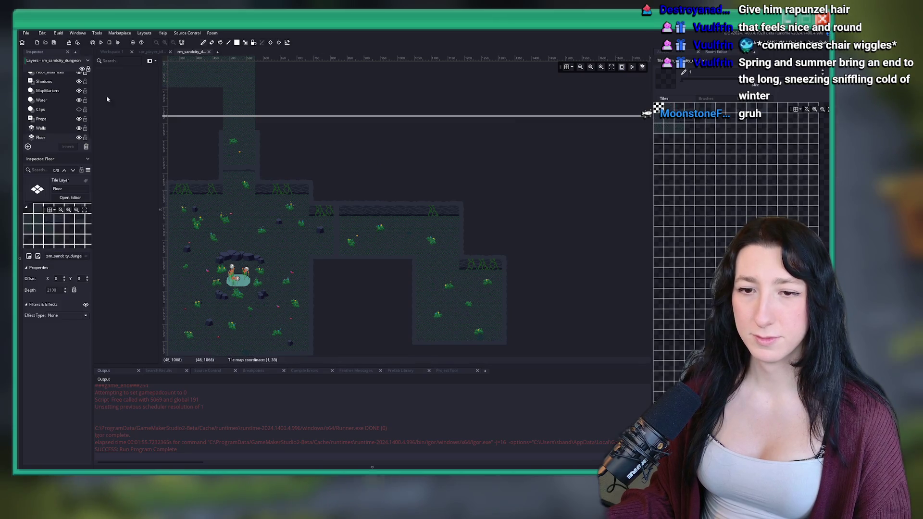
# Pick a dark stone tile from the dungeon tileset and switch to the Walls layer.
pyautogui.scroll(5, 692, 165)
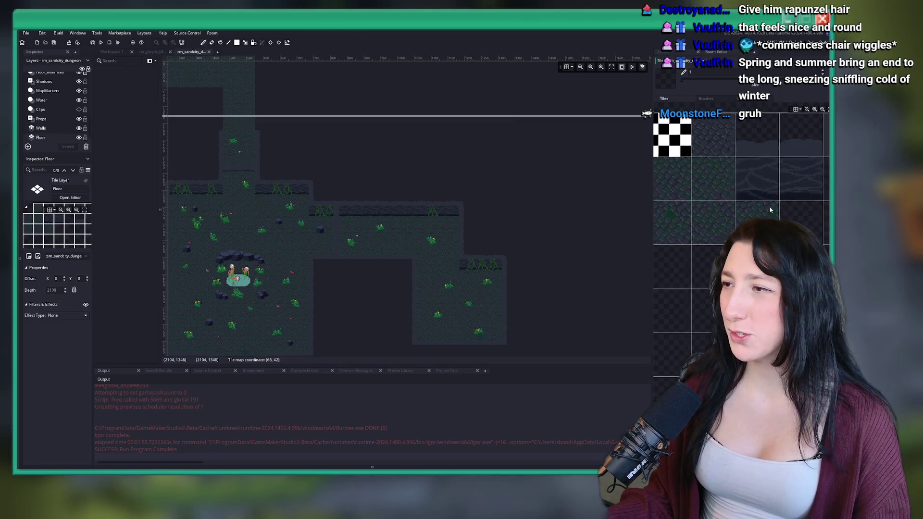
pyautogui.click(739, 209)
pyautogui.scroll(3, 440, 179)
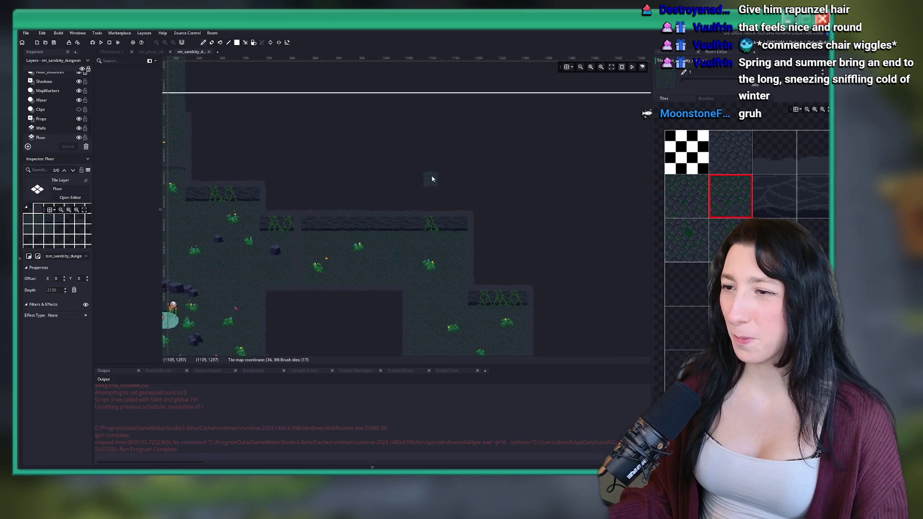
pyautogui.click(48, 127)
pyautogui.scroll(2, 294, 191)
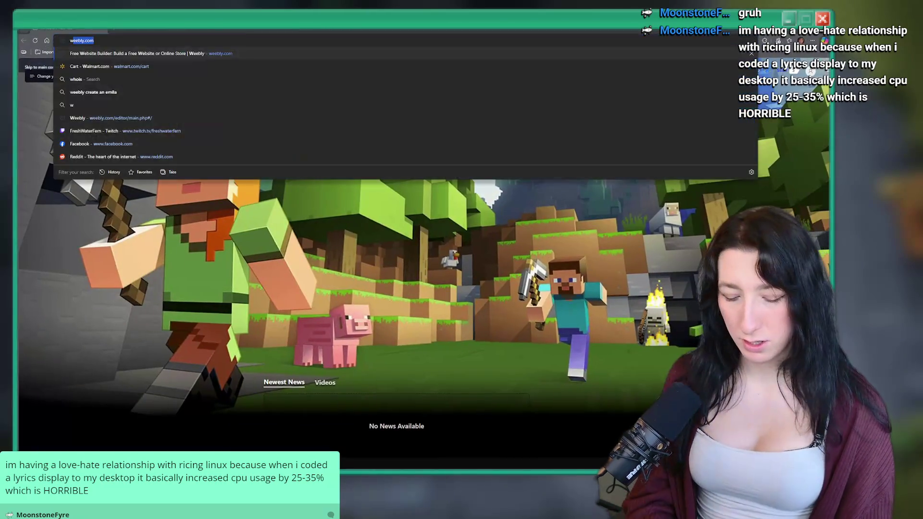
# Search Bing for 'what is ricing linux', skim the results, and return to GameMaker.
pyautogui.write('what is ricing linux')
pyautogui.press('Return')
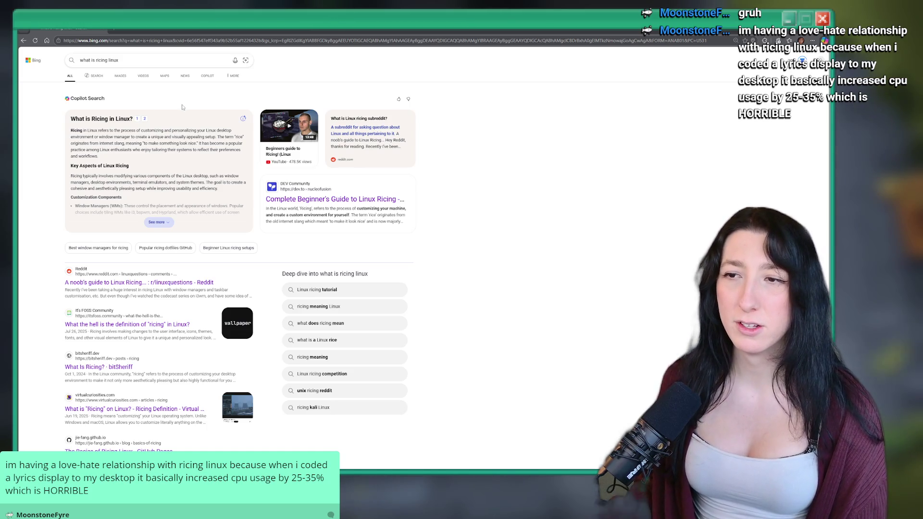
pyautogui.scroll(-1, 172, 76)
pyautogui.rightClick(172, 72)
pyautogui.click(628, 170)
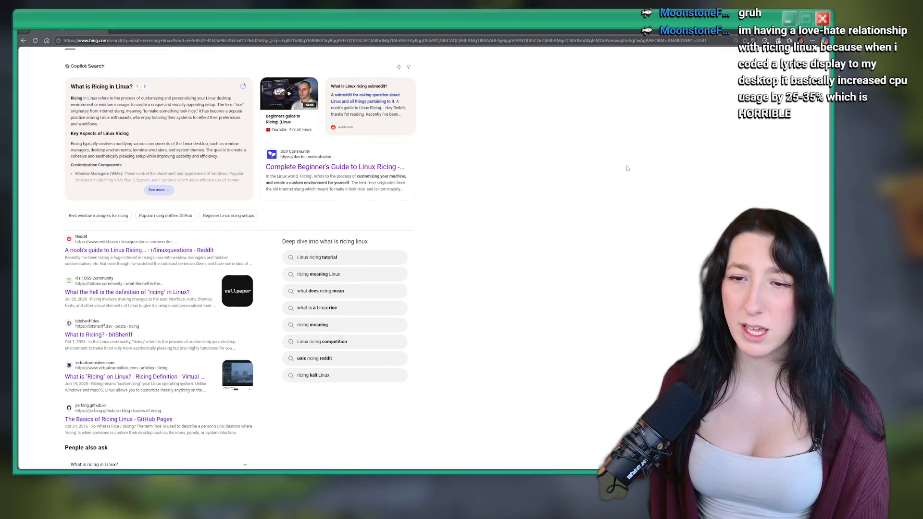
pyautogui.moveTo(575, 218); pyautogui.dragTo(587, 213)
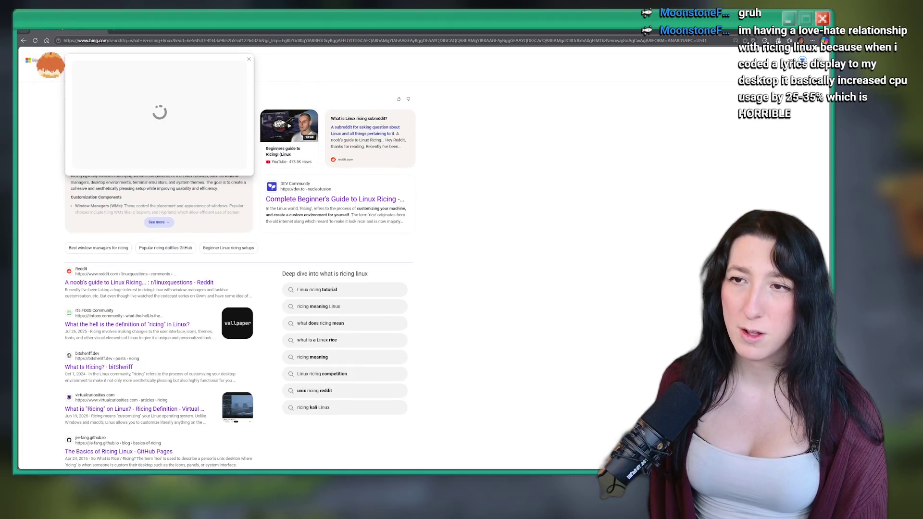
pyautogui.hotkey('alt', 'Tab')
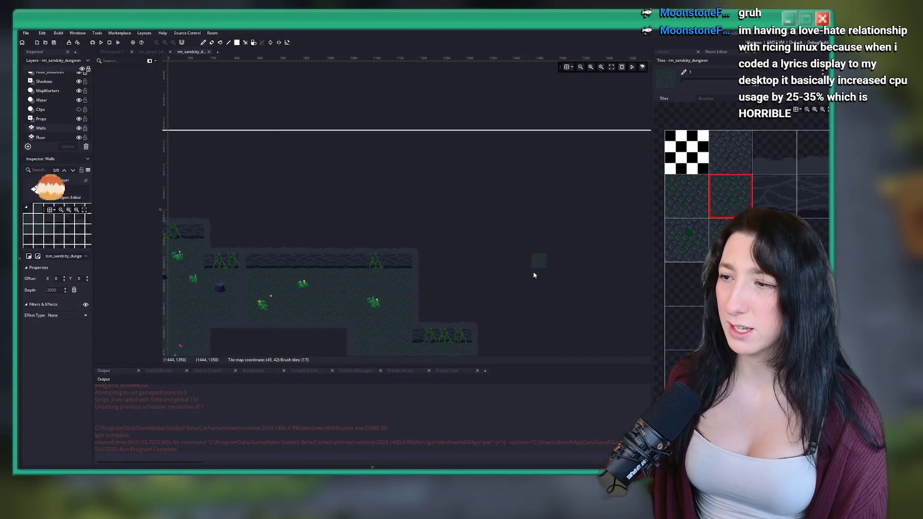
# Pan to the upper wall row and erase two adjacent wall tiles to open a gap.
pyautogui.moveTo(534, 268); pyautogui.dragTo(435, 186)
pyautogui.moveTo(258, 140); pyautogui.dragTo(314, 161)
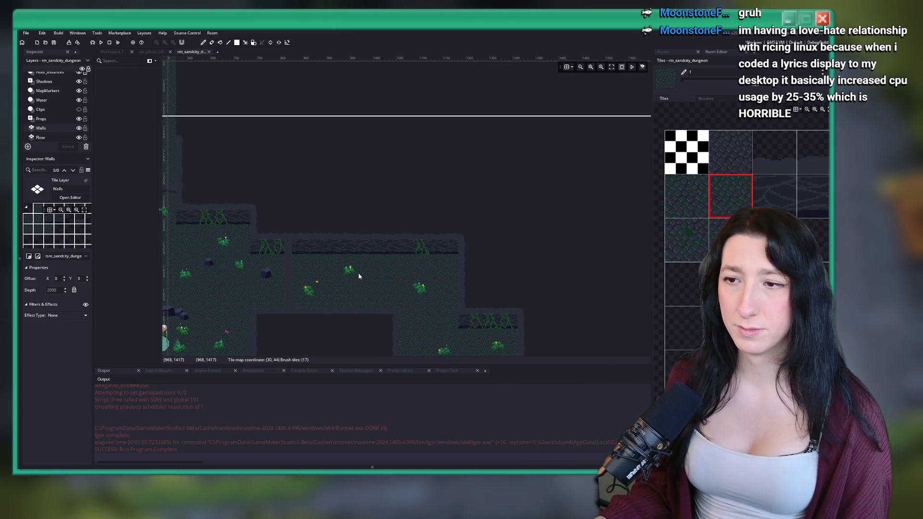
pyautogui.rightClick(348, 240)
pyautogui.rightClick(363, 244)
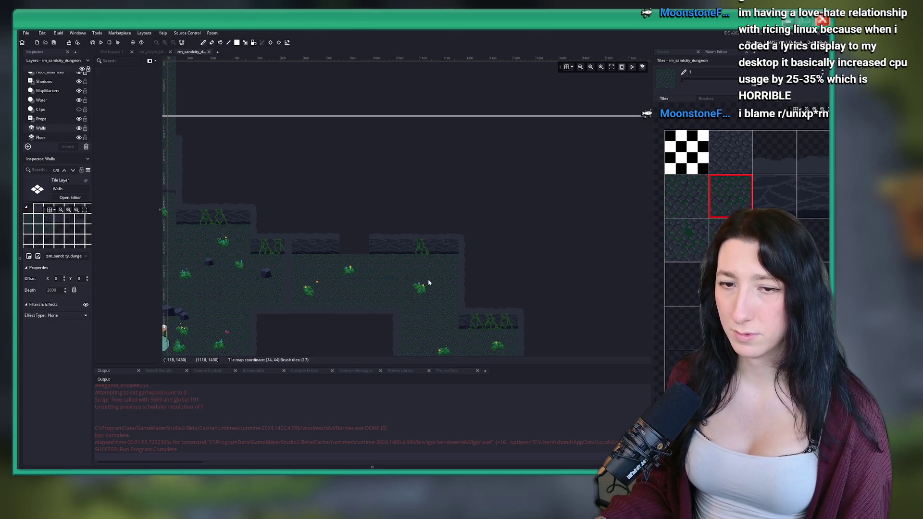
# Zoom around the room and turn the grid overlay back on.
pyautogui.scroll(2, 340, 210)
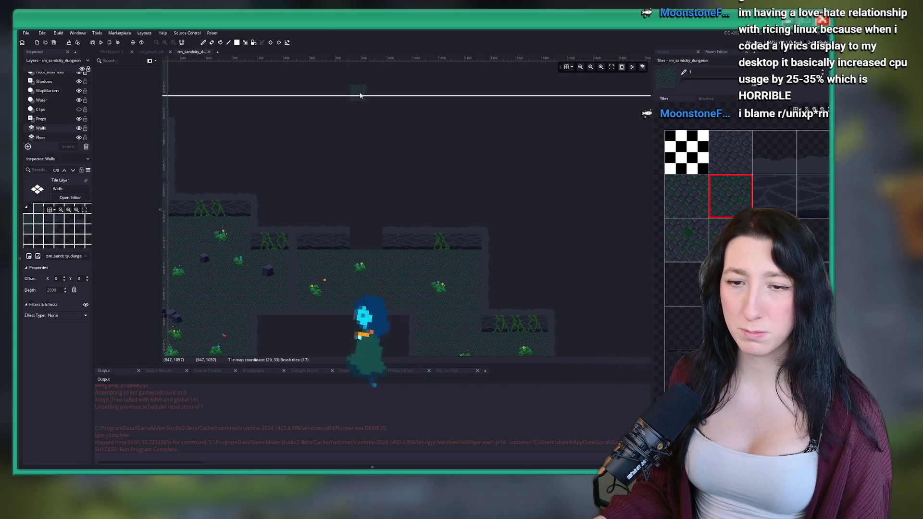
pyautogui.scroll(1, 364, 106)
pyautogui.scroll(-4, 366, 200)
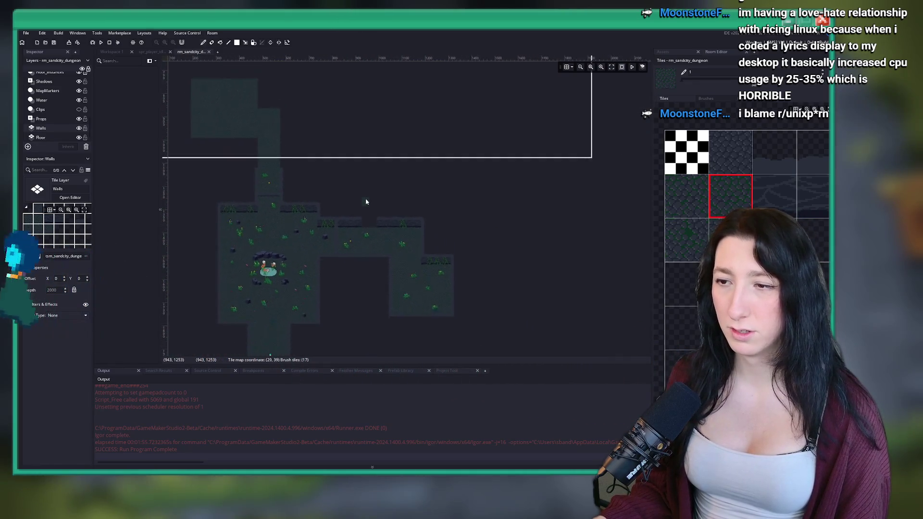
pyautogui.scroll(2, 361, 220)
pyautogui.scroll(1, 362, 220)
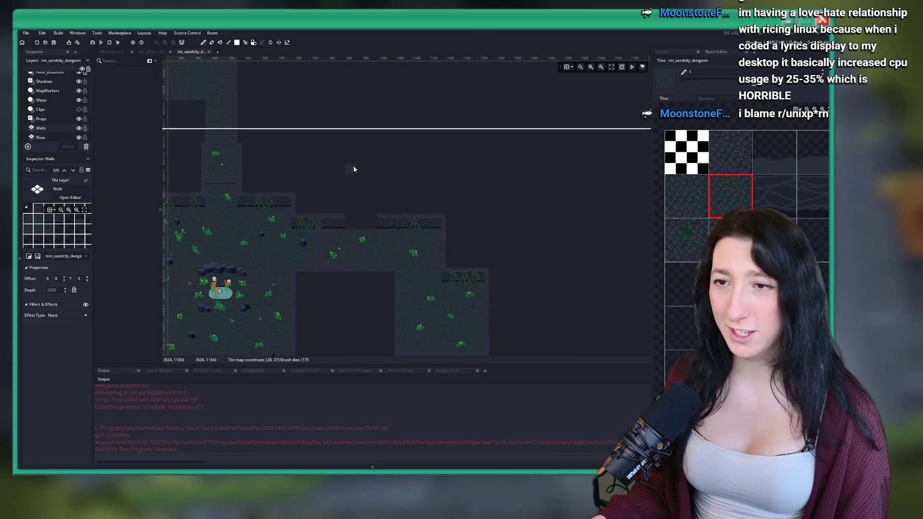
pyautogui.scroll(-2, 419, 200)
pyautogui.scroll(2, 399, 214)
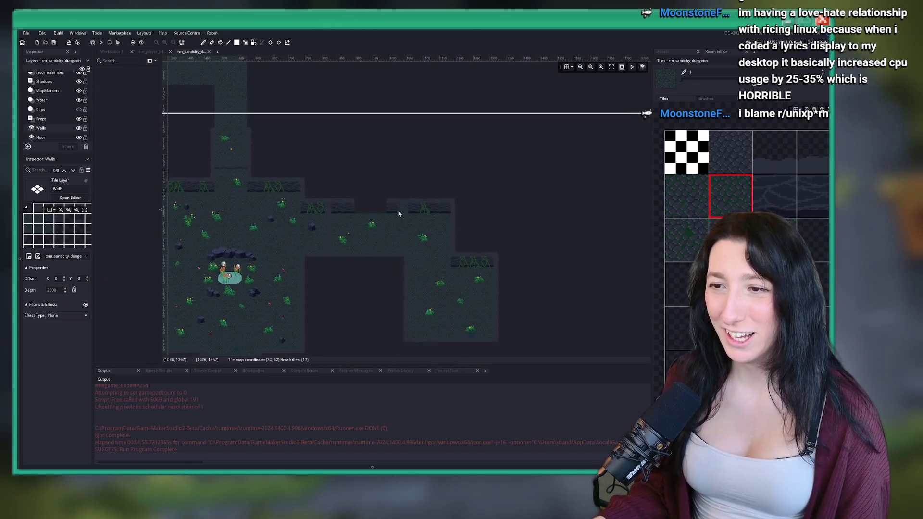
pyautogui.scroll(1, 398, 214)
pyautogui.scroll(1, 394, 158)
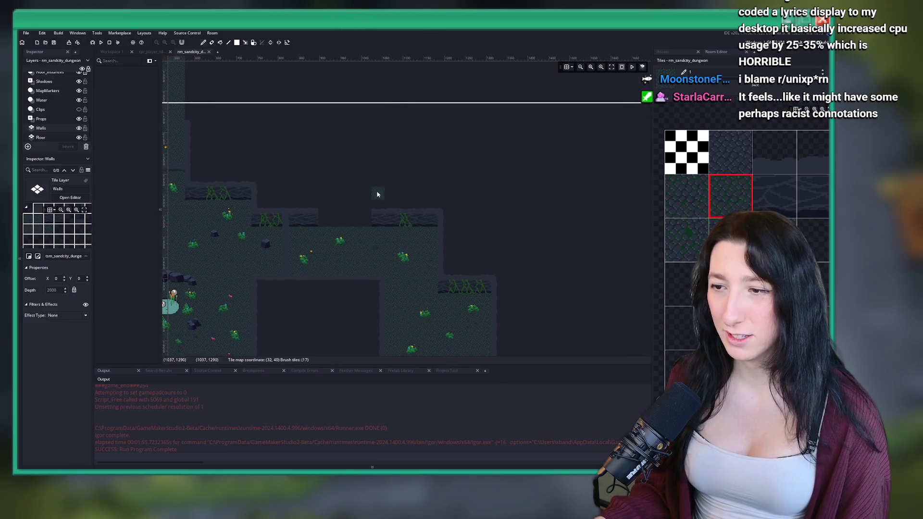
pyautogui.scroll(-6, 377, 194)
pyautogui.scroll(1, 404, 194)
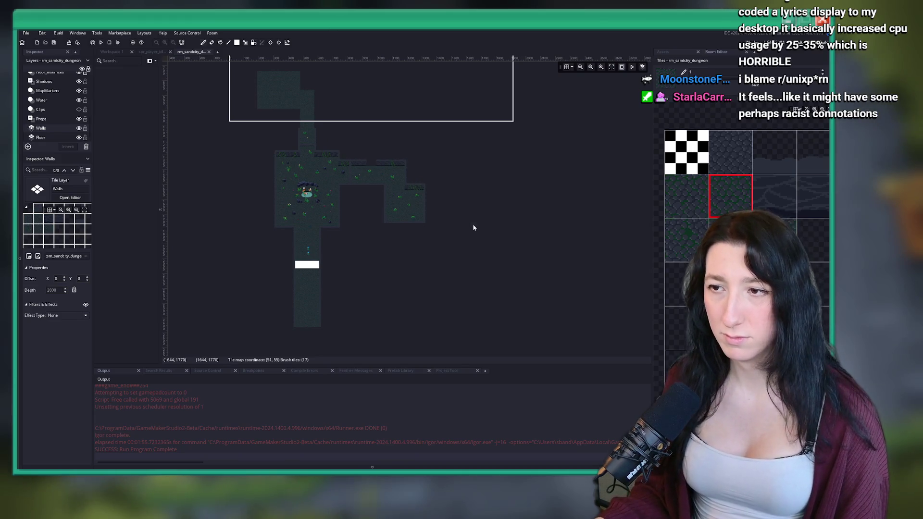
pyautogui.scroll(3, 414, 216)
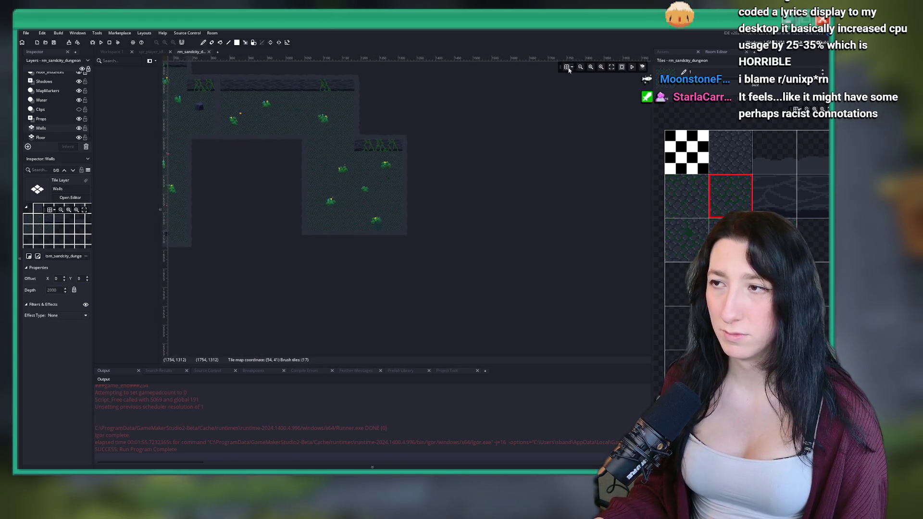
pyautogui.click(568, 67)
# Paint a rectangular floor corridor extending eastward from the cave.
pyautogui.scroll(4, 456, 169)
pyautogui.scroll(5, 458, 185)
pyautogui.hscroll(4, 457, 184)
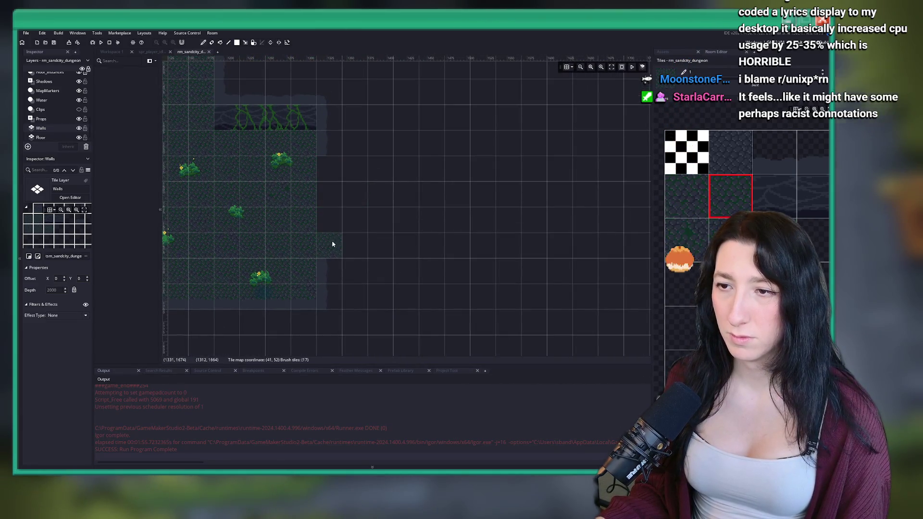
pyautogui.scroll(-4, 333, 245)
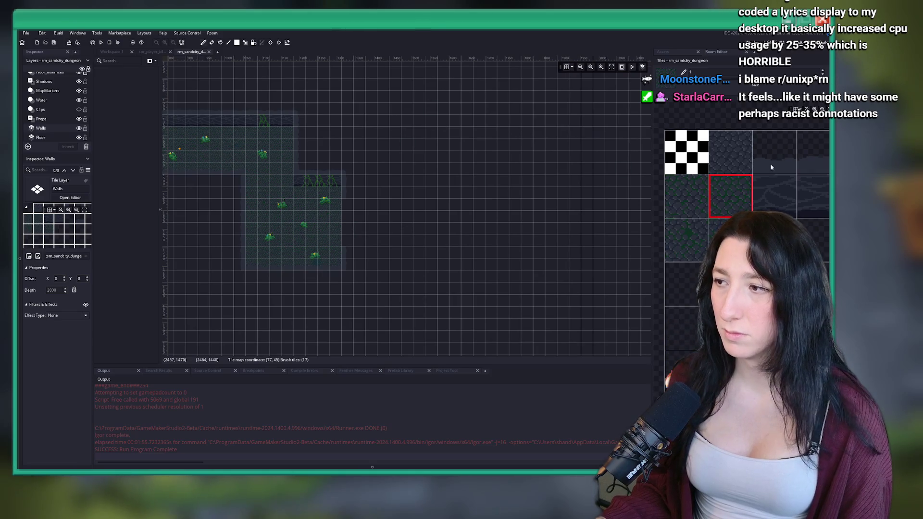
pyautogui.scroll(2, 361, 214)
pyautogui.moveTo(360, 215)
pyautogui.mouseDown()
pyautogui.moveTo(367, 233)
pyautogui.moveTo(501, 257)
pyautogui.mouseUp()
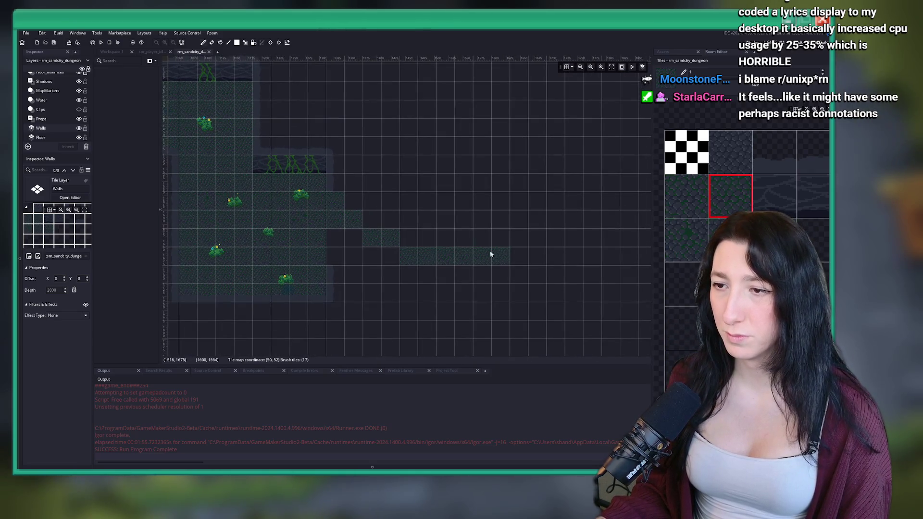
pyautogui.click(234, 43)
pyautogui.hotkey('ctrl', 'z')
pyautogui.moveTo(337, 201)
pyautogui.mouseDown()
pyautogui.moveTo(340, 210)
pyautogui.moveTo(579, 265)
pyautogui.mouseUp()
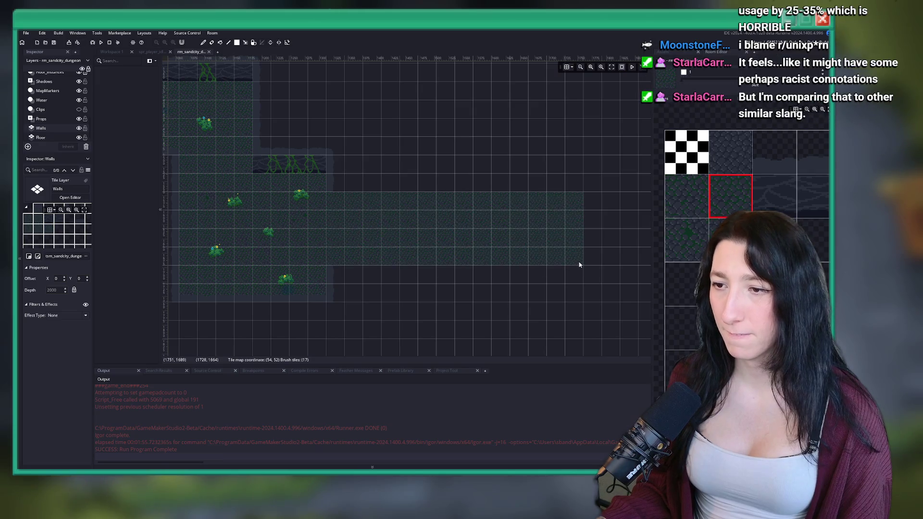
# Select the empty tile and erase the trial floor strip again.
pyautogui.click(731, 240)
pyautogui.click(686, 216)
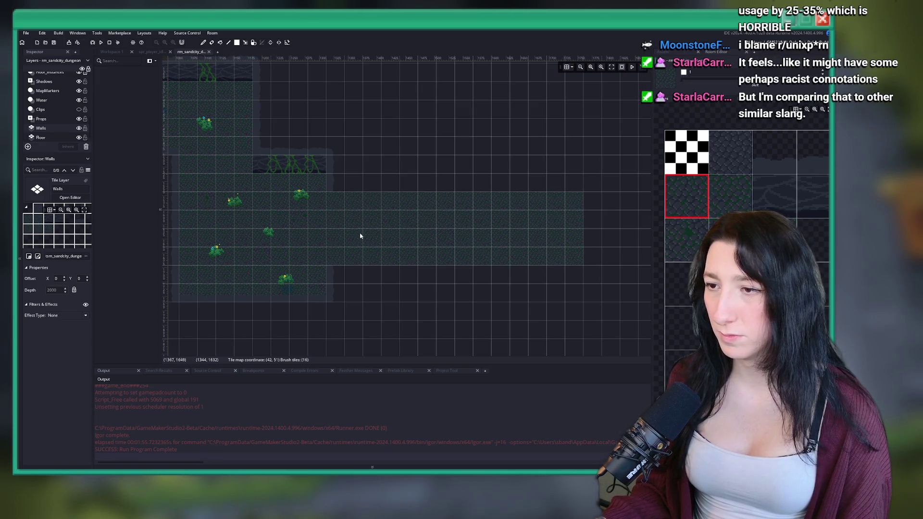
pyautogui.click(687, 240)
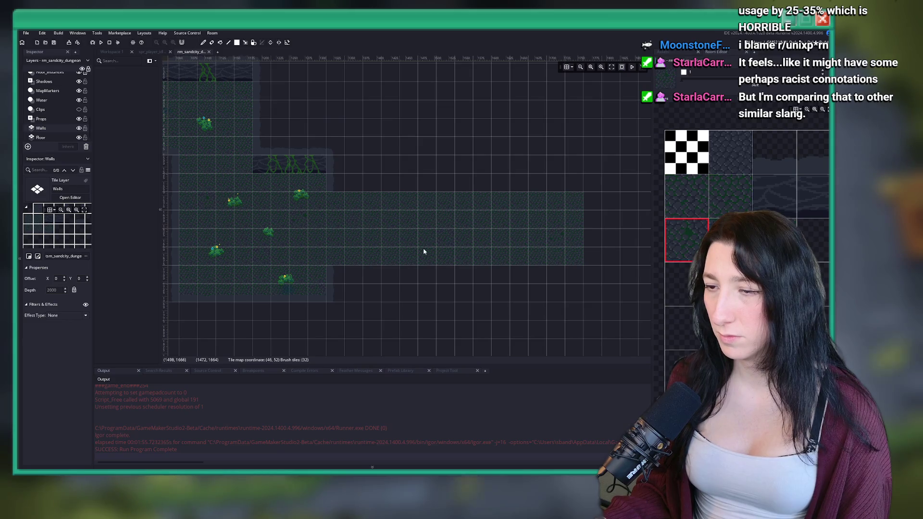
pyautogui.moveTo(488, 212); pyautogui.dragTo(417, 218)
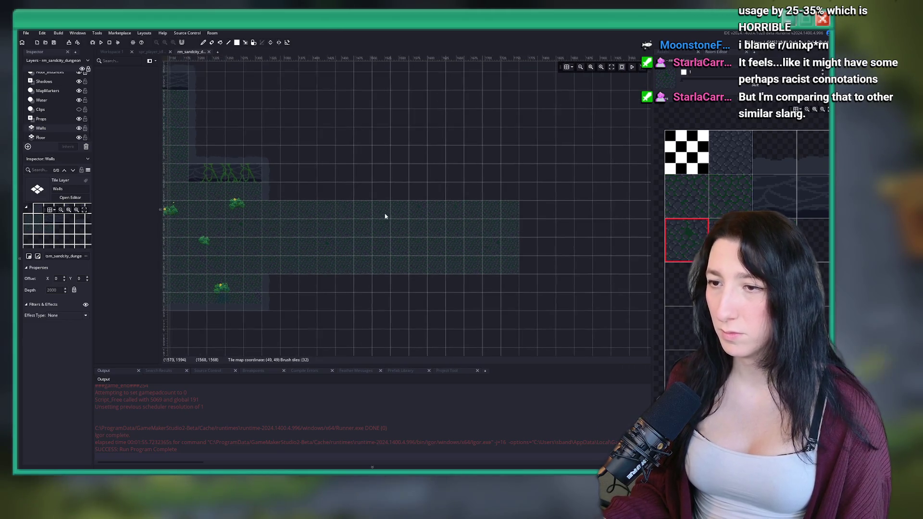
pyautogui.moveTo(270, 218); pyautogui.dragTo(509, 267)
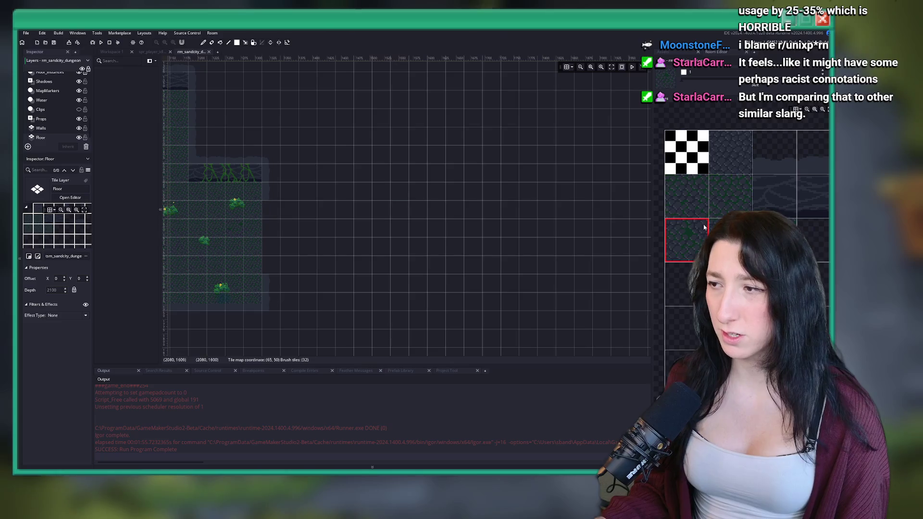
# Paint a dark floor strip east of the right-hand chamber, trying other tiles before returning to it.
pyautogui.click(729, 203)
pyautogui.moveTo(272, 221); pyautogui.dragTo(468, 267)
pyautogui.click(672, 204)
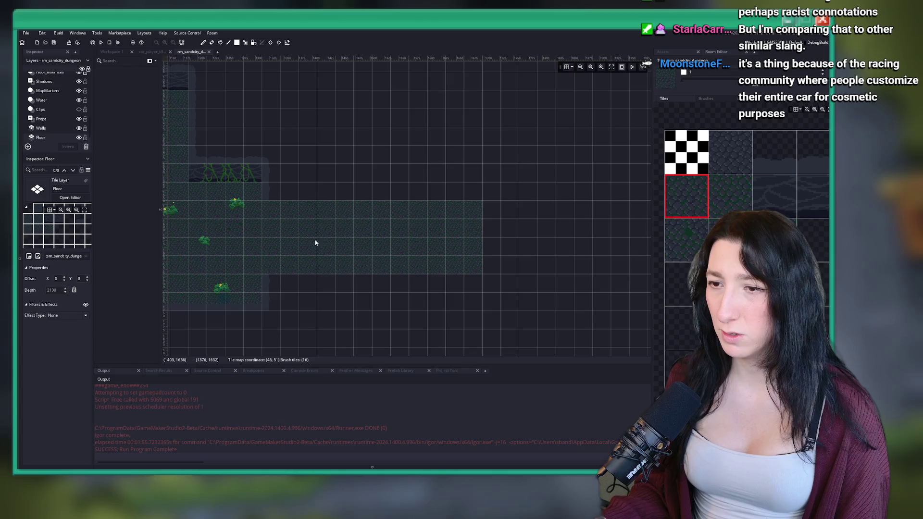
pyautogui.click(666, 244)
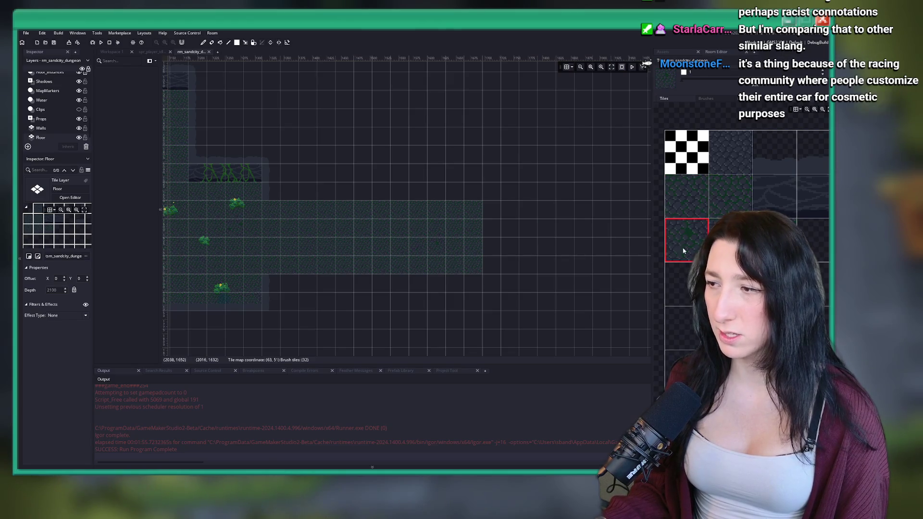
pyautogui.click(775, 241)
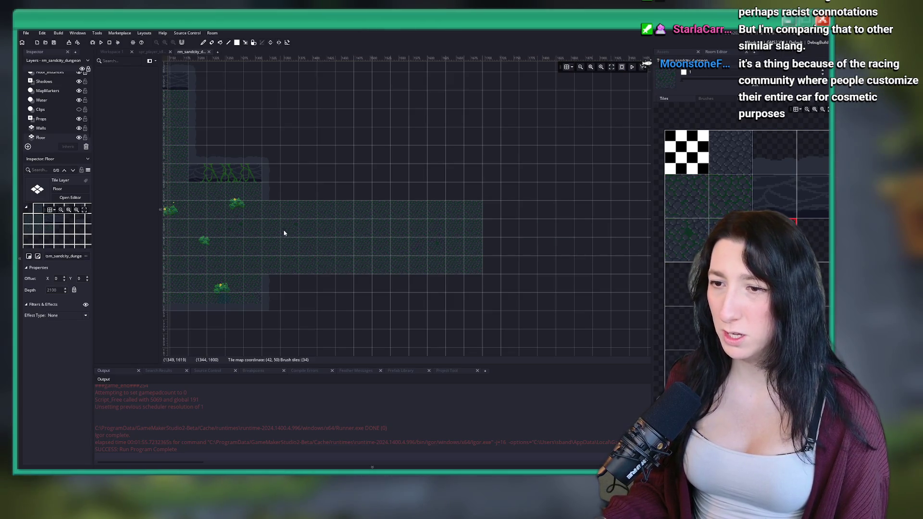
pyautogui.click(731, 196)
pyautogui.scroll(-3, 394, 195)
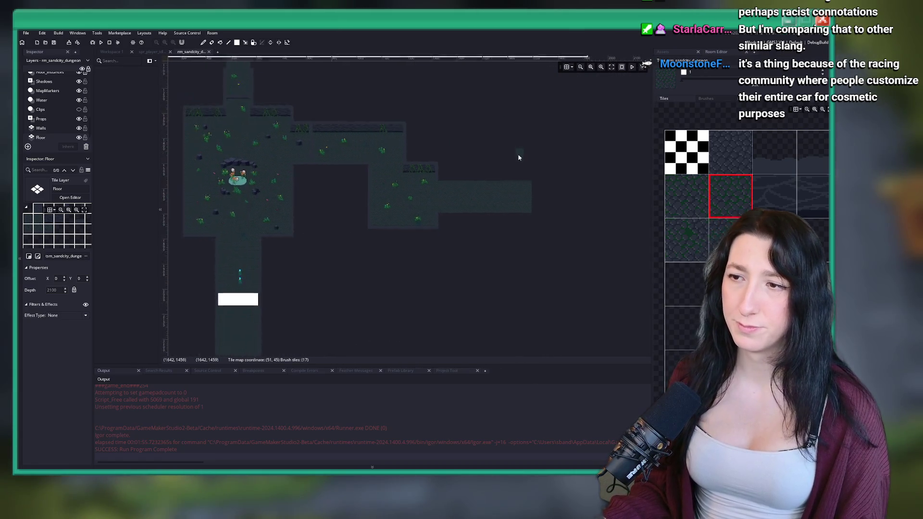
pyautogui.press('F12')
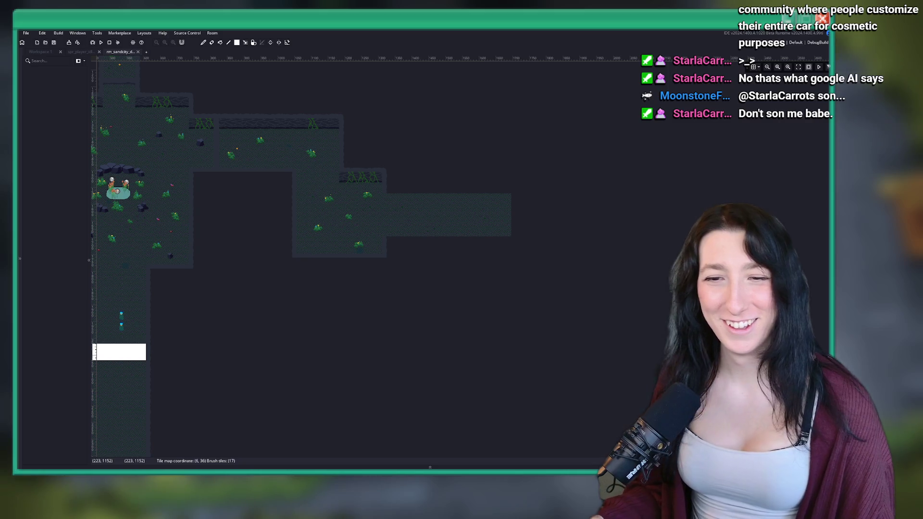
# Bring back the tile palette and paint a floor strip south from the corridor's east end.
pyautogui.hscroll(2, 745, 117)
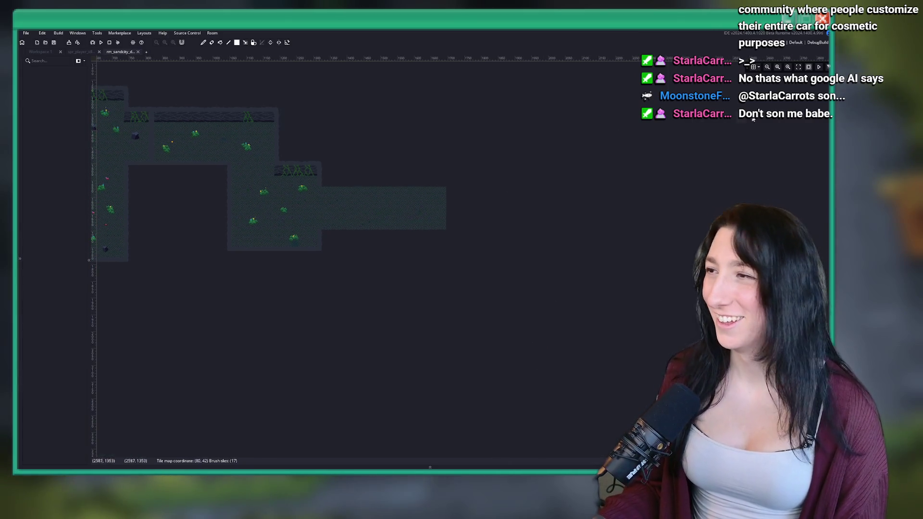
pyautogui.click(829, 130)
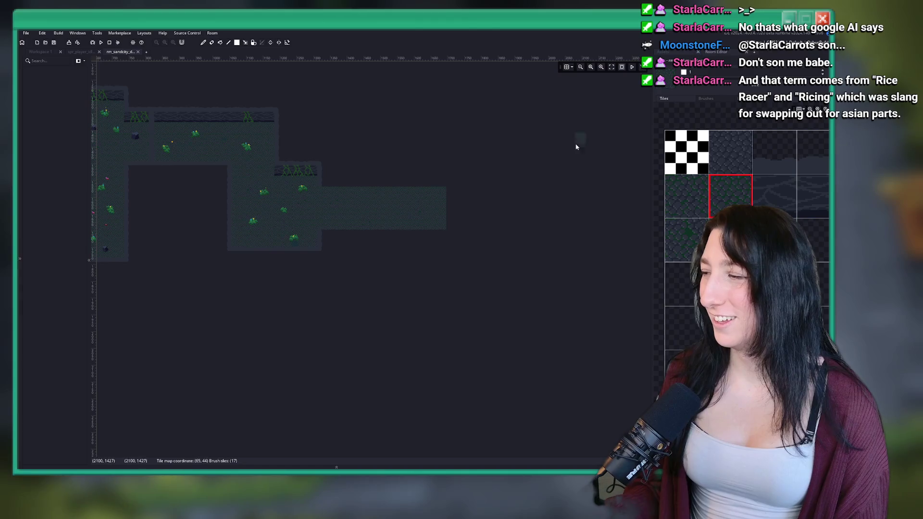
pyautogui.scroll(1, 536, 170)
pyautogui.hscroll(2, 487, 208)
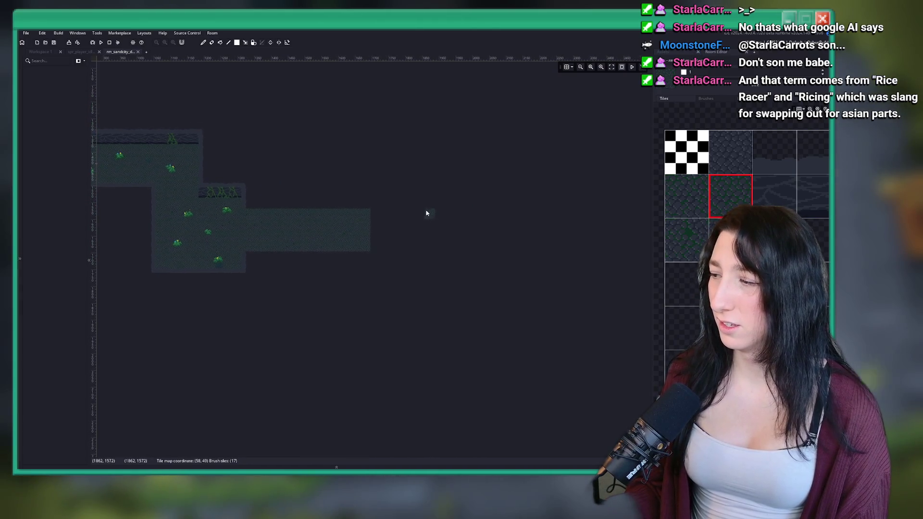
pyautogui.hscroll(2, 344, 214)
pyautogui.scroll(2, 377, 223)
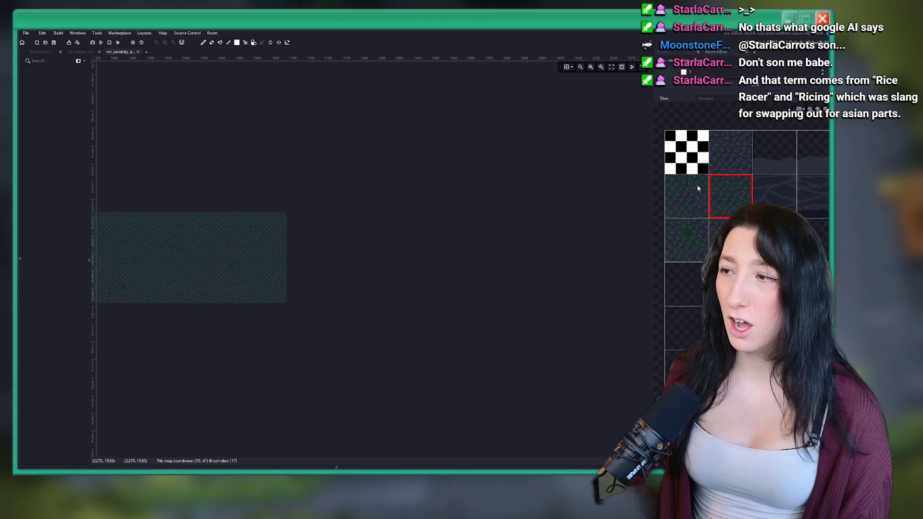
pyautogui.scroll(-5, 365, 226)
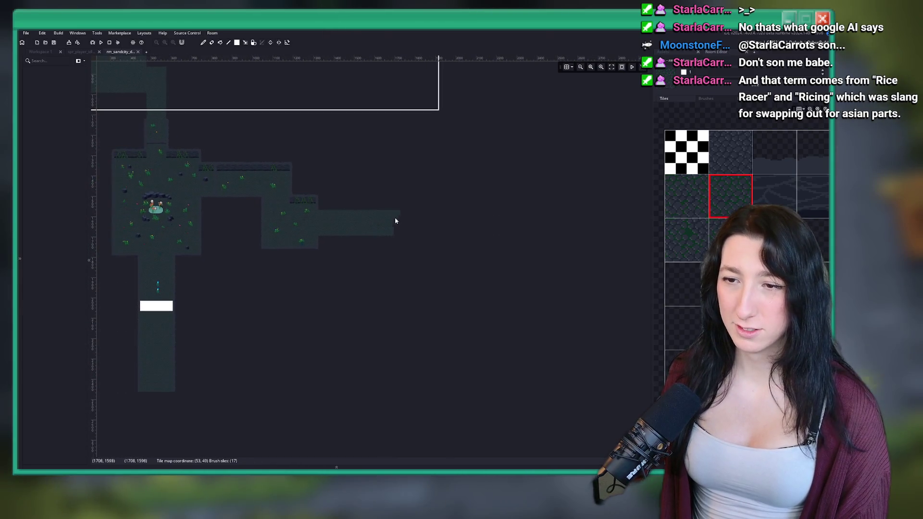
pyautogui.moveTo(368, 237); pyautogui.dragTo(354, 311)
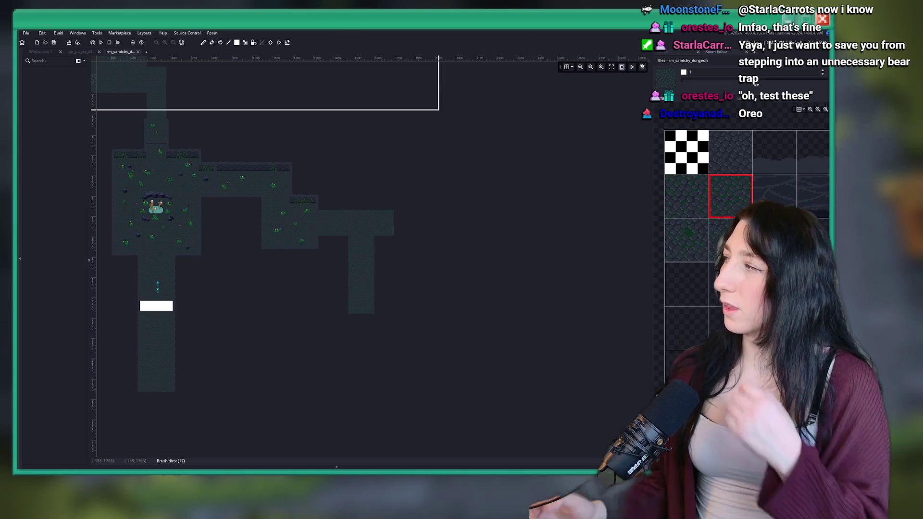
pyautogui.scroll(3, 241, 264)
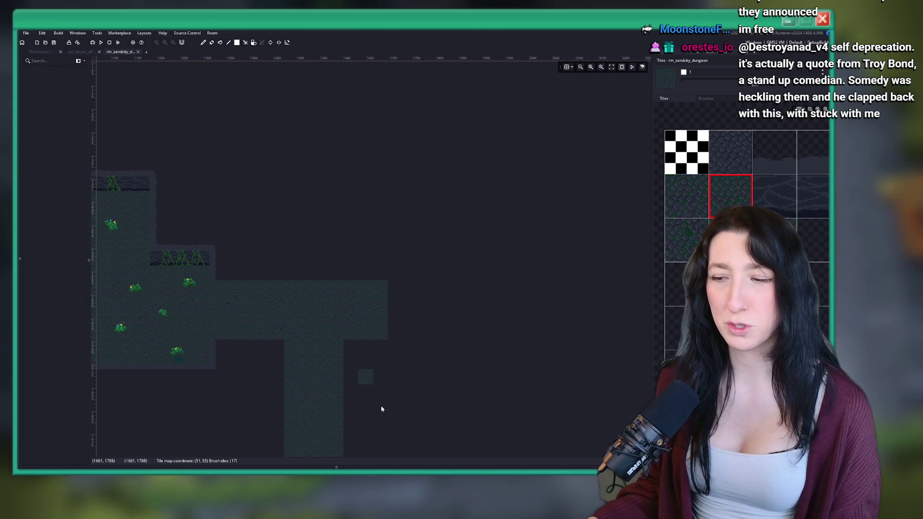
# Launch Discord from the system search and bring its window to the front.
pyautogui.press('super')
pyautogui.write('discord')
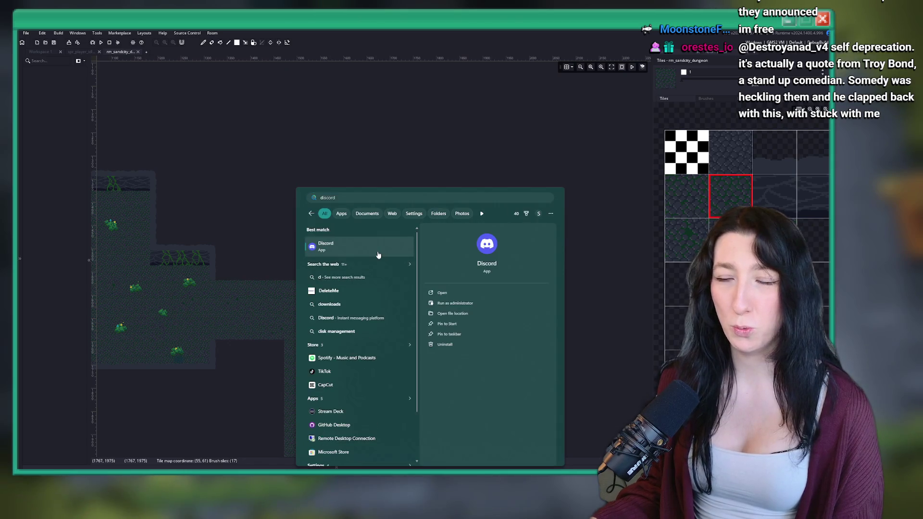
pyautogui.click(376, 249)
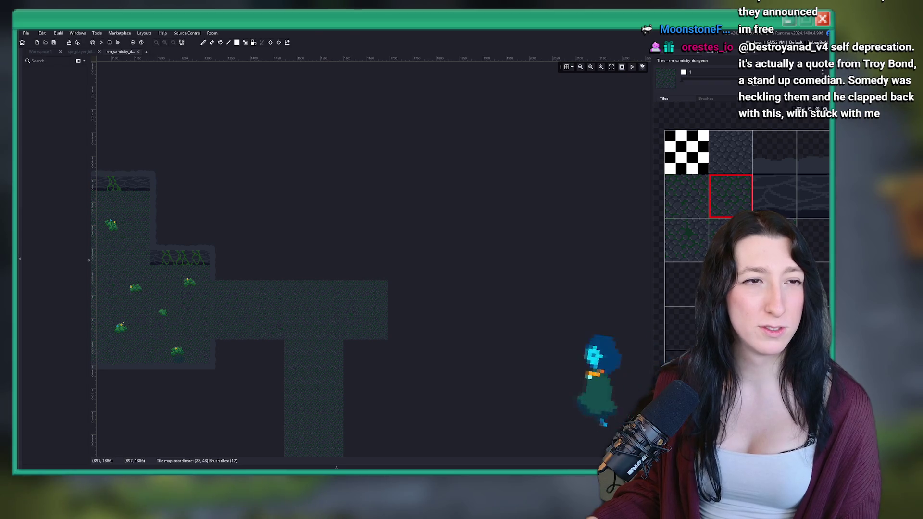
pyautogui.hotkey('alt', 'Tab')
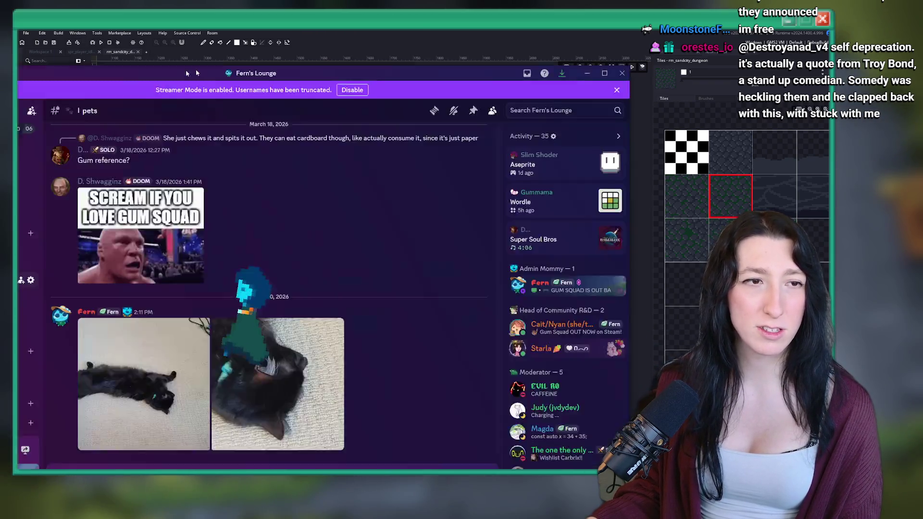
# Enlarge the first cat photo in #pets, zoom in, then close it.
pyautogui.click(322, 357)
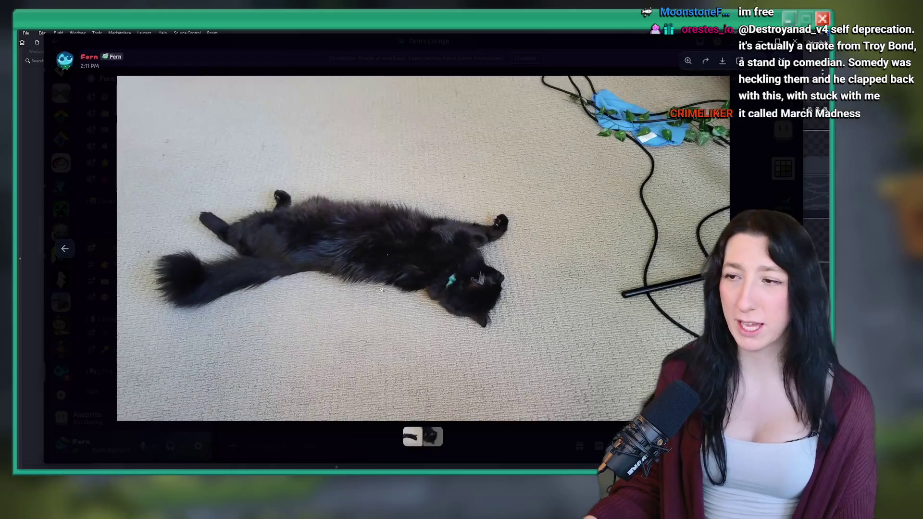
pyautogui.click(361, 211)
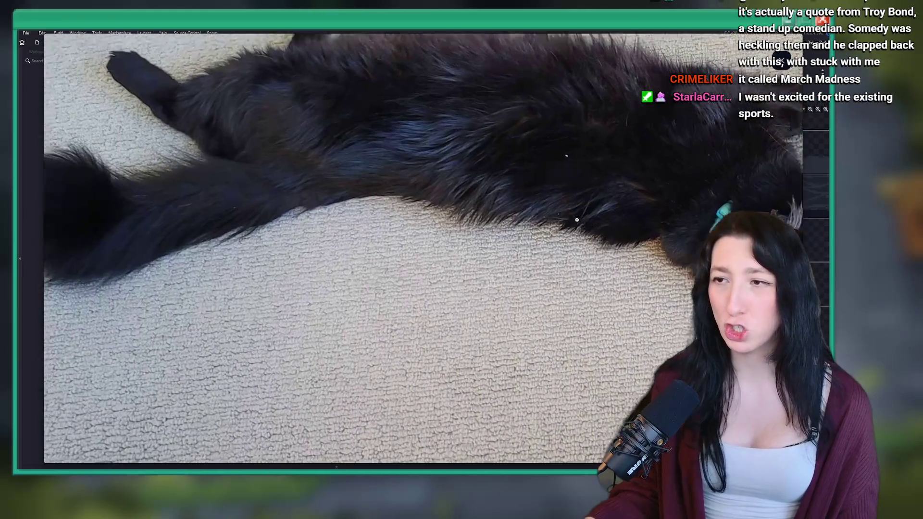
pyautogui.click(400, 244)
pyautogui.click(400, 244)
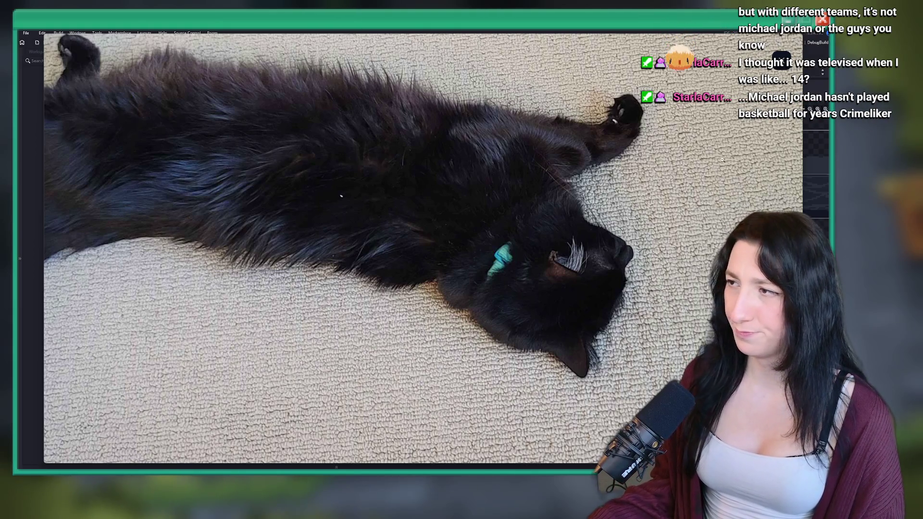
pyautogui.press('Escape')
# Enlarge the second cat photo, zoom in and back out, then close the viewer.
pyautogui.click(448, 312)
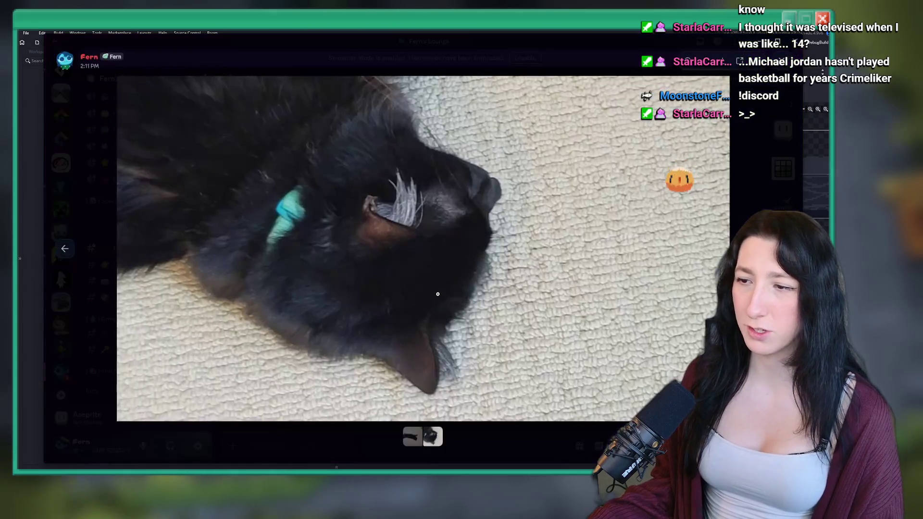
pyautogui.click(438, 212)
pyautogui.click(467, 224)
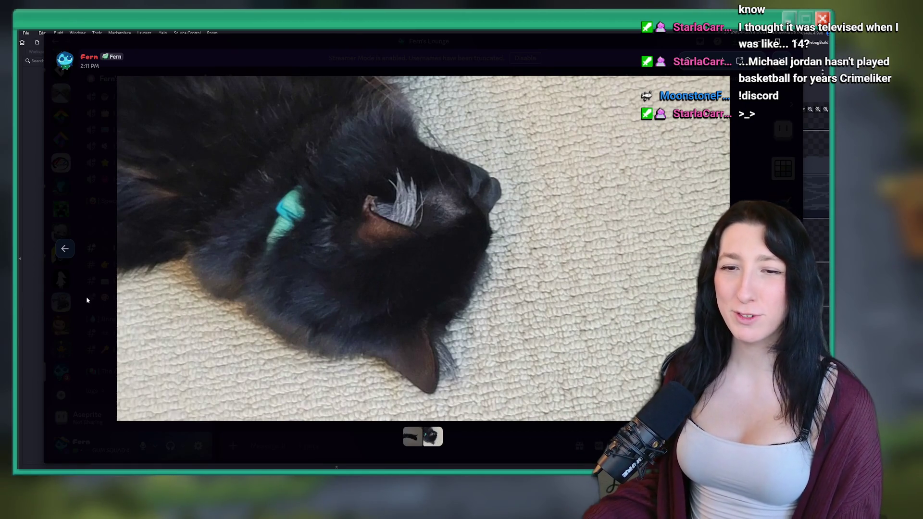
pyautogui.click(87, 301)
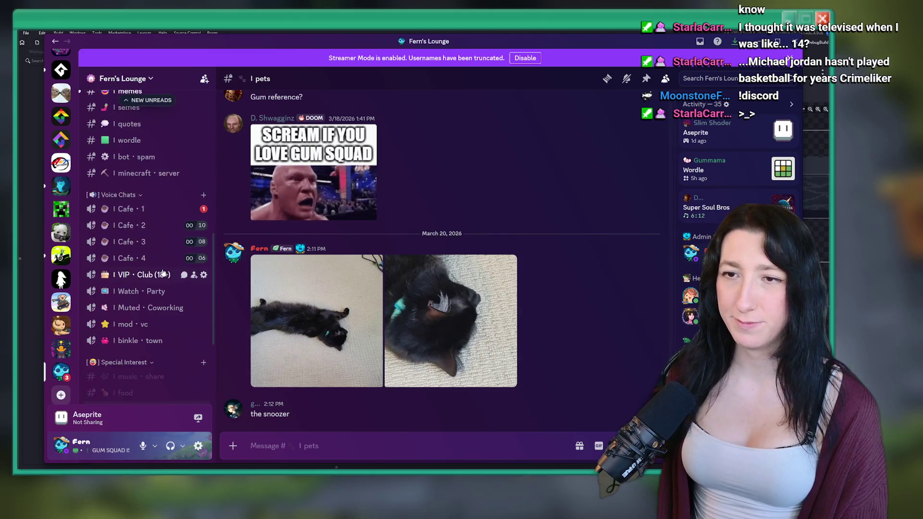
# Post the message 'YEAAAASSS' in the #chat channel.
pyautogui.scroll(3, 163, 274)
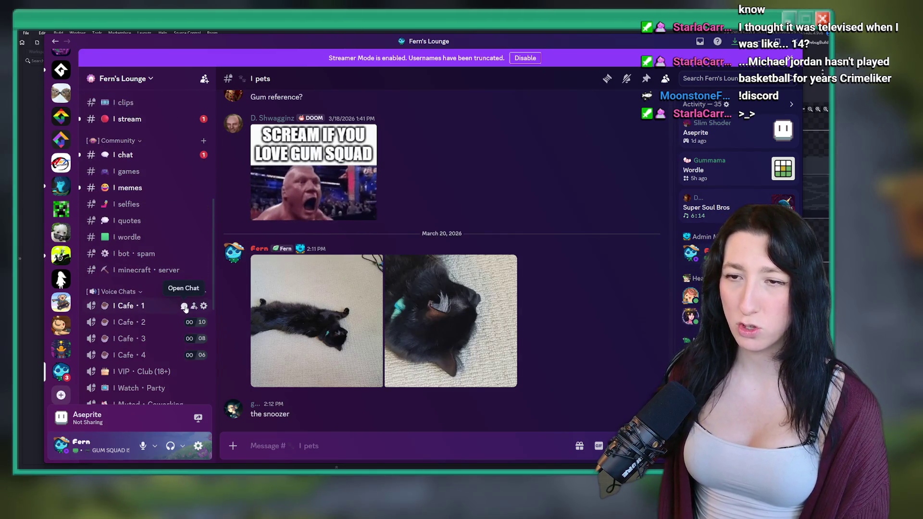
pyautogui.click(185, 307)
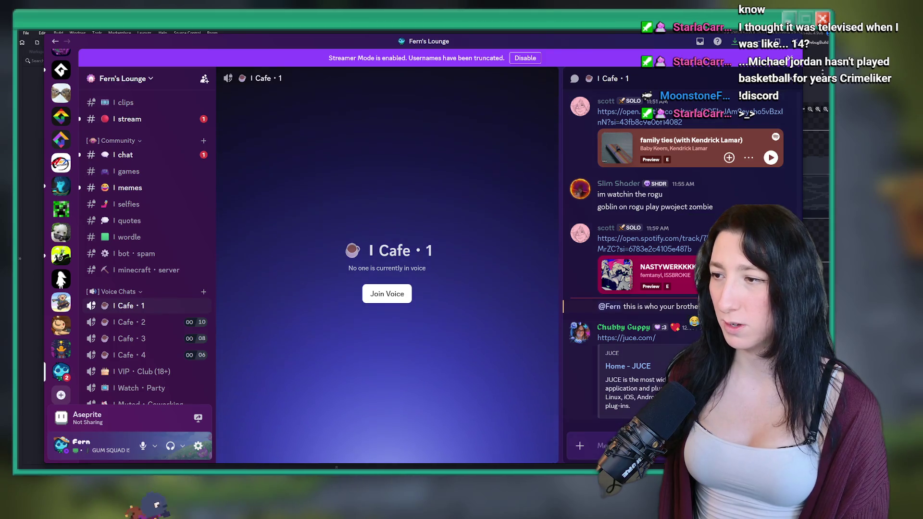
pyautogui.press('Escape')
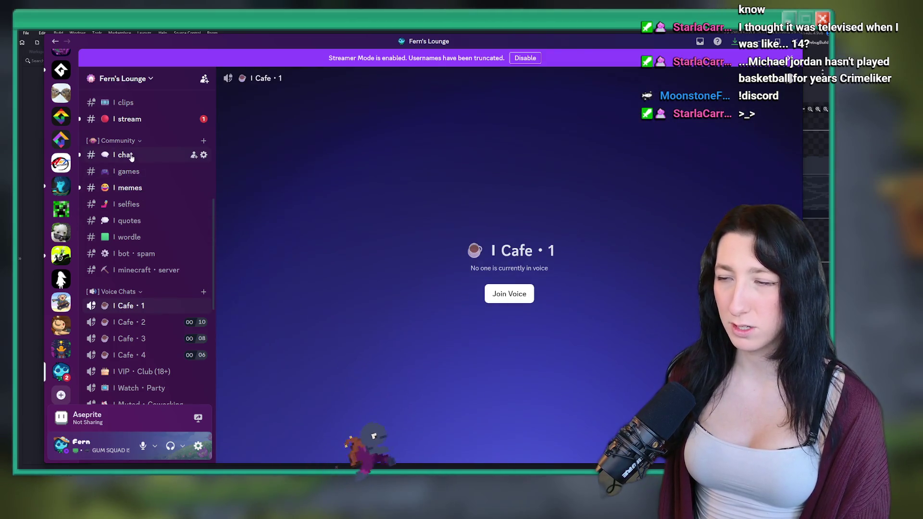
pyautogui.click(130, 156)
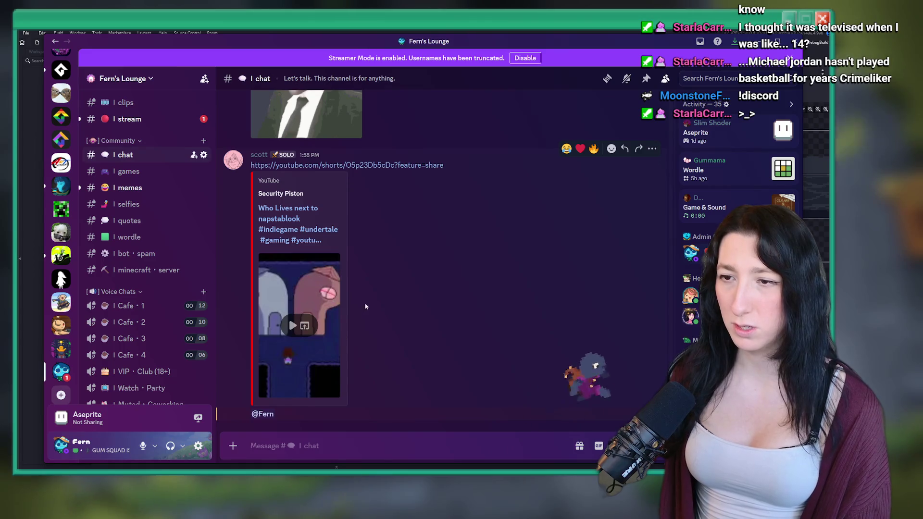
pyautogui.click(350, 451)
pyautogui.write('YE')
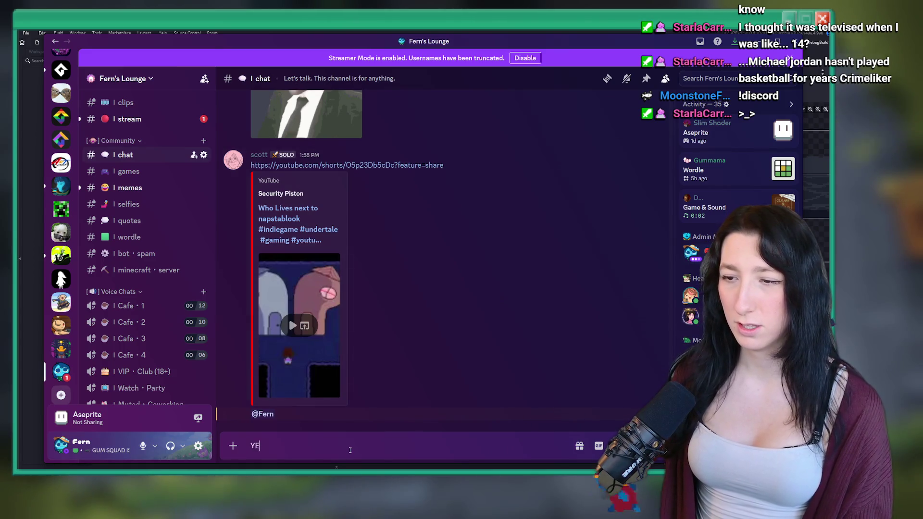
pyautogui.write('AAAASSS')
pyautogui.press('Return')
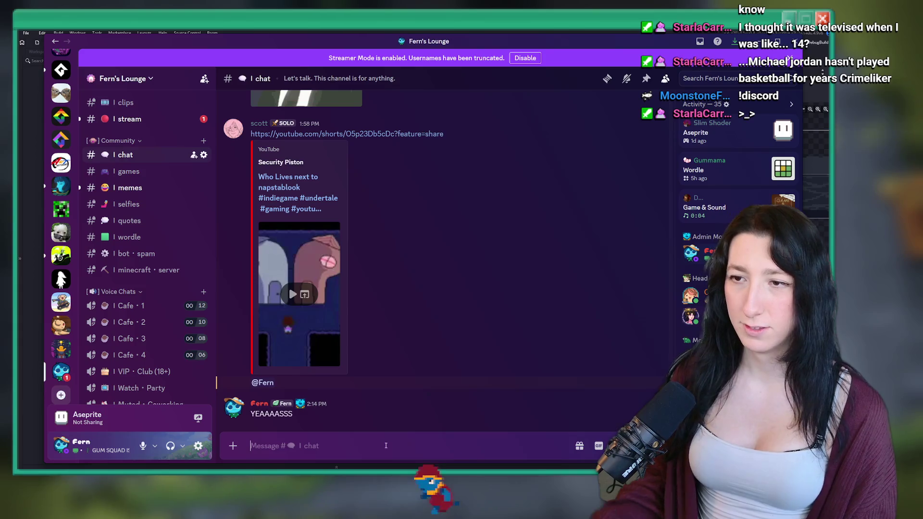
# Mark #stream as read, open #welcome, and view a new member's profile.
pyautogui.rightClick(481, 288)
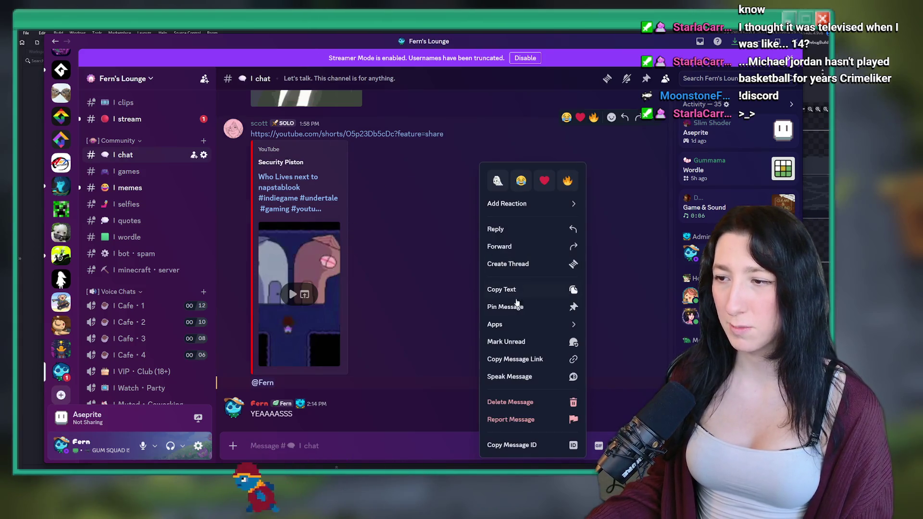
pyautogui.click(515, 291)
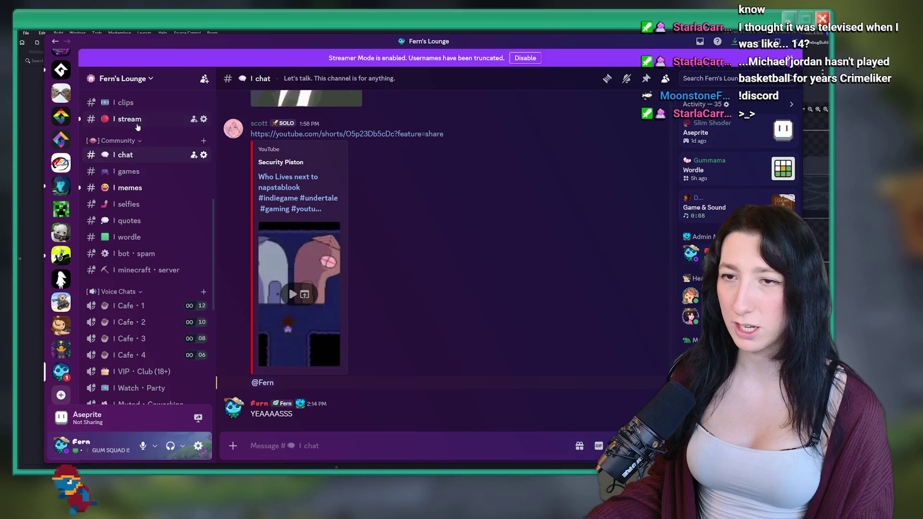
pyautogui.rightClick(137, 126)
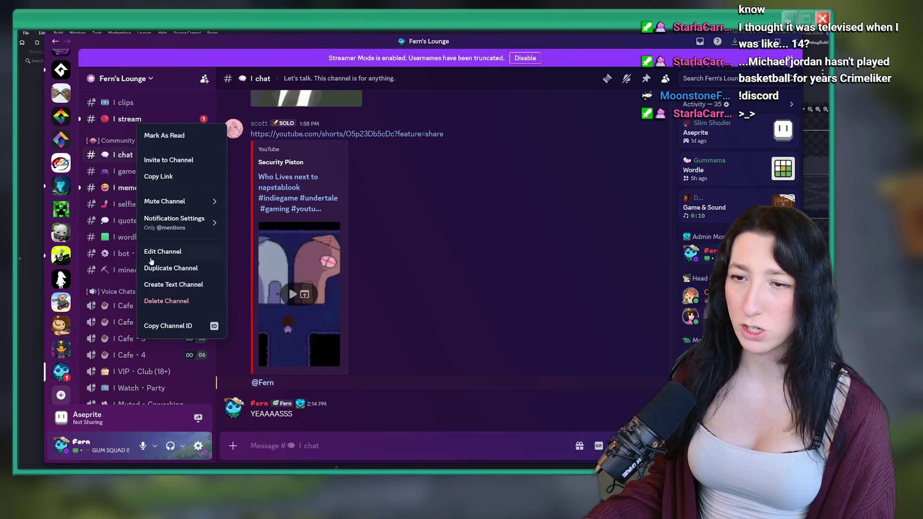
pyautogui.click(154, 135)
pyautogui.scroll(5, 144, 216)
pyautogui.click(131, 147)
pyautogui.click(375, 414)
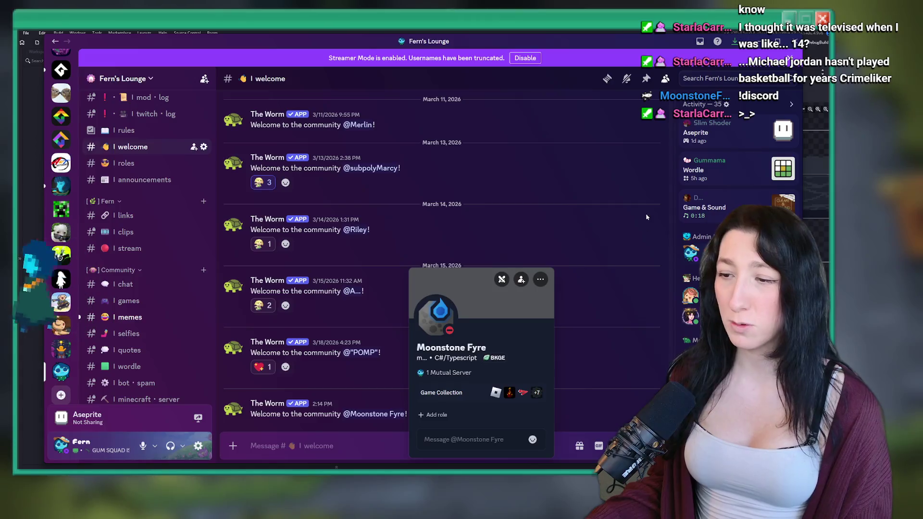
pyautogui.click(439, 305)
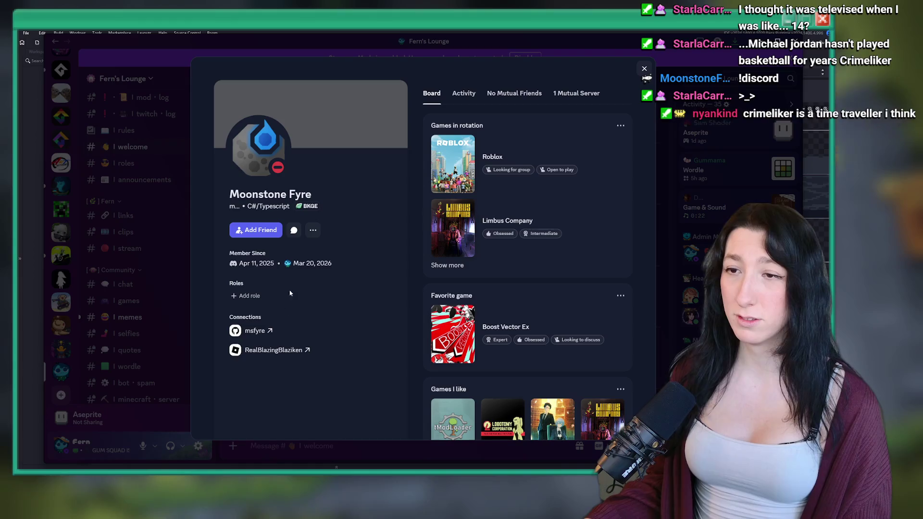
pyautogui.click(682, 240)
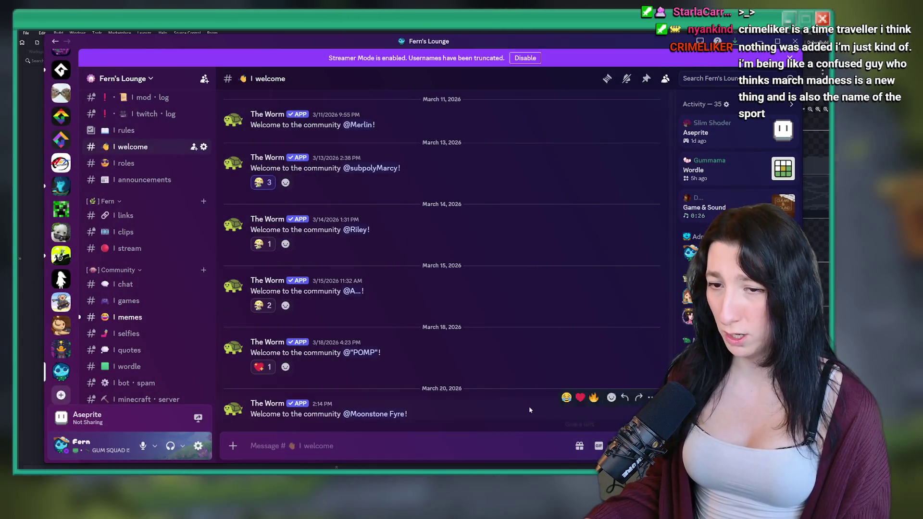
pyautogui.click(375, 414)
pyautogui.click(427, 319)
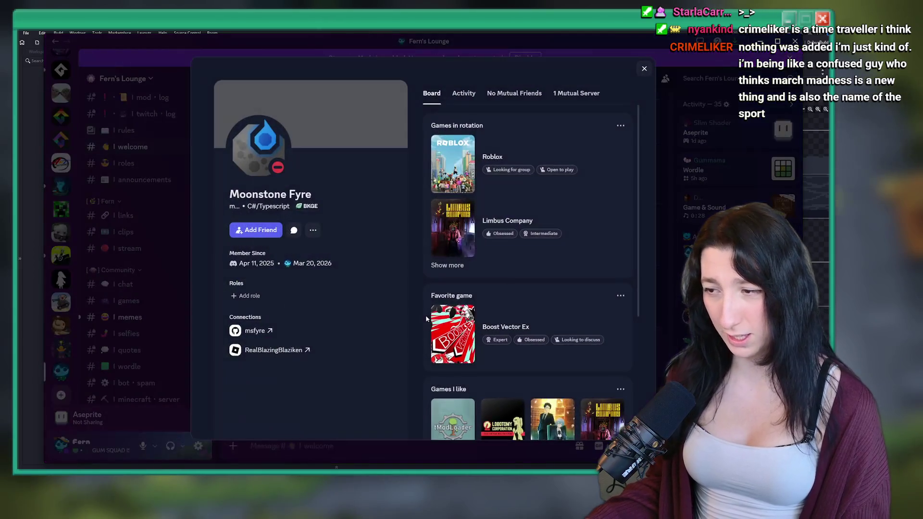
pyautogui.scroll(-3, 426, 319)
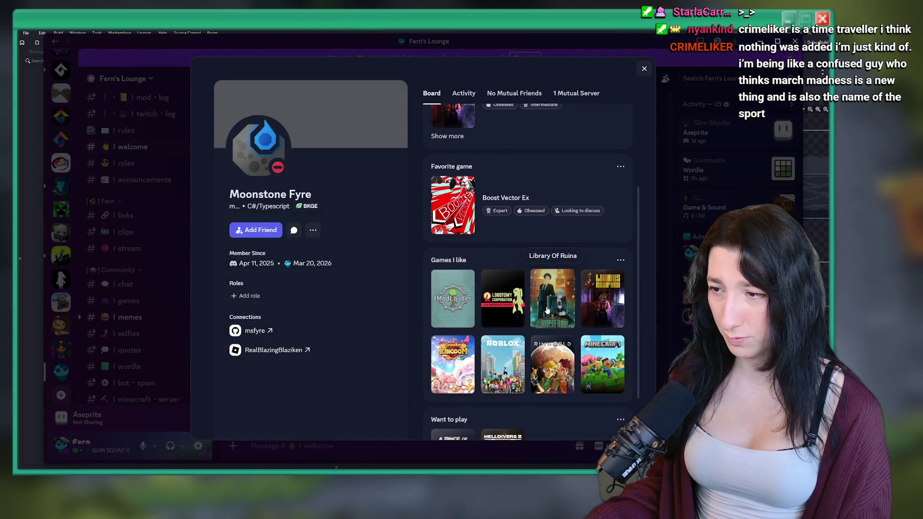
pyautogui.scroll(-2, 645, 344)
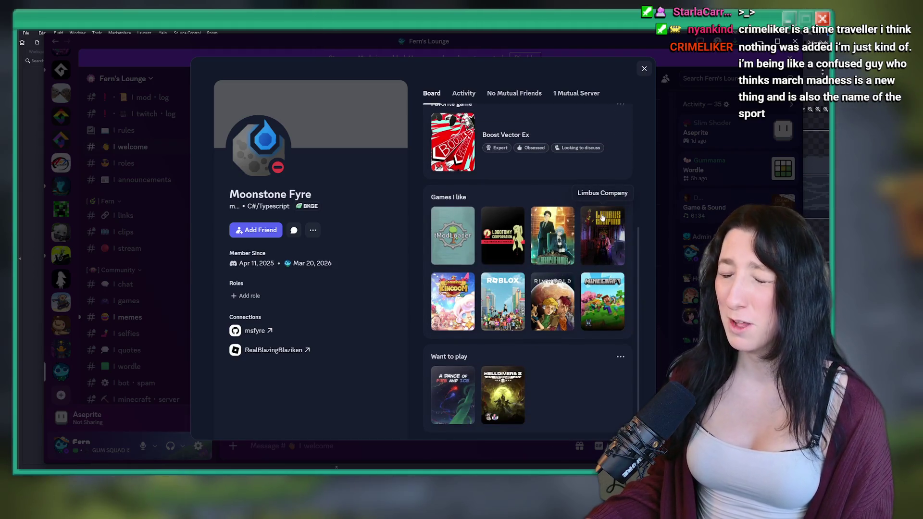
pyautogui.click(669, 236)
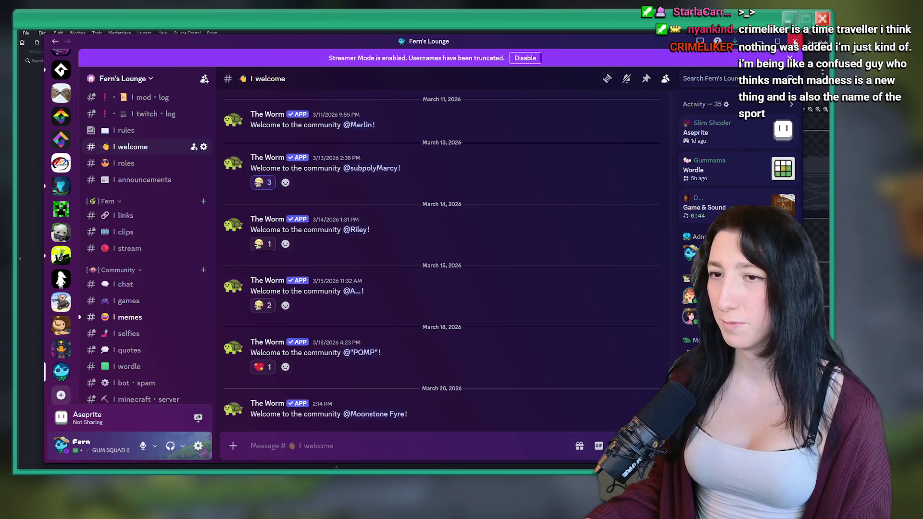
pyautogui.hotkey('alt', 'Tab')
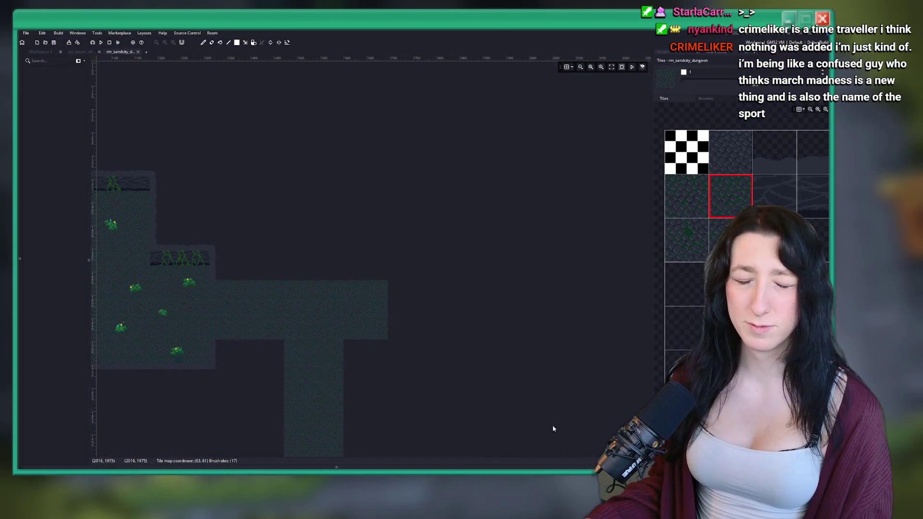
# Zoom in and out around the cave tile level in the rm_sandcity_dungeon room editor.
pyautogui.scroll(-3, 423, 252)
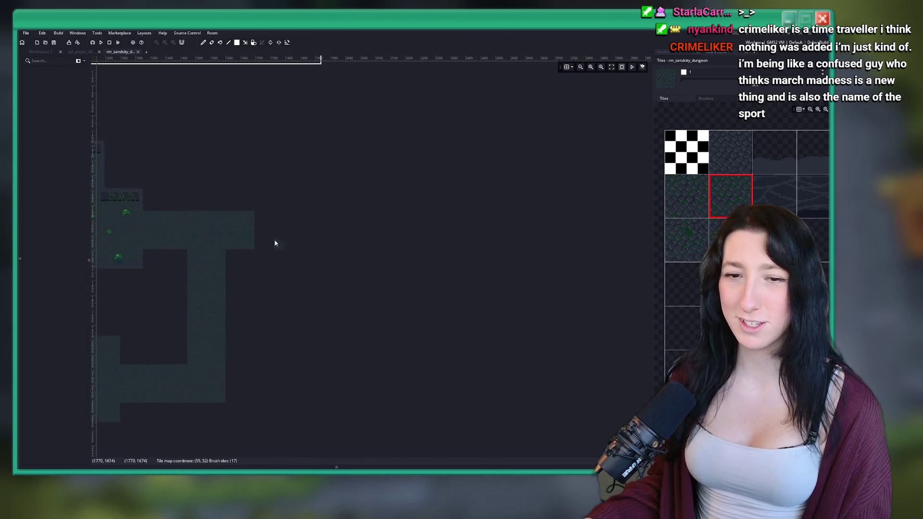
pyautogui.scroll(-2, 289, 239)
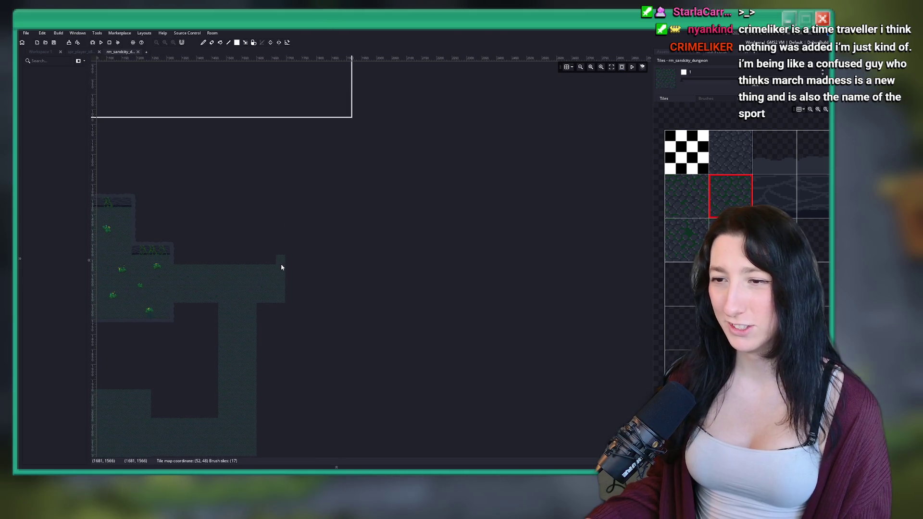
pyautogui.scroll(2, 293, 337)
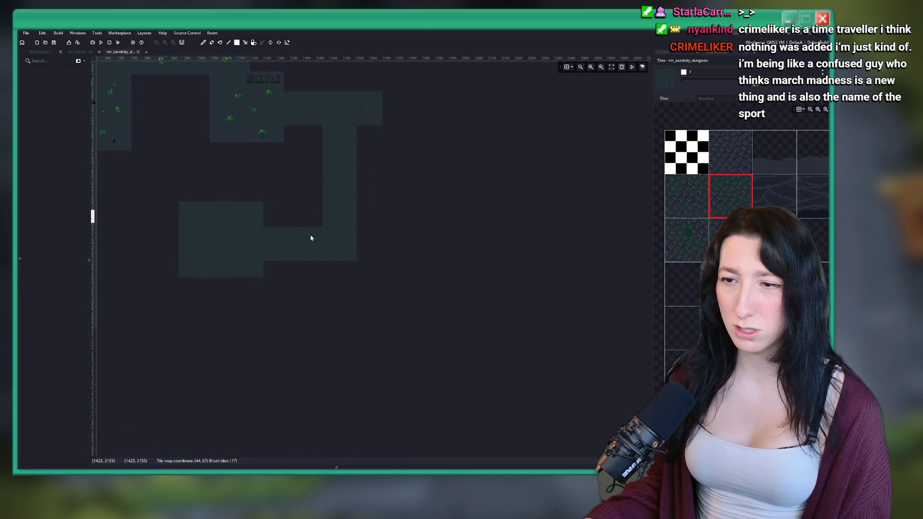
pyautogui.scroll(-1, 392, 269)
pyautogui.scroll(4, 400, 295)
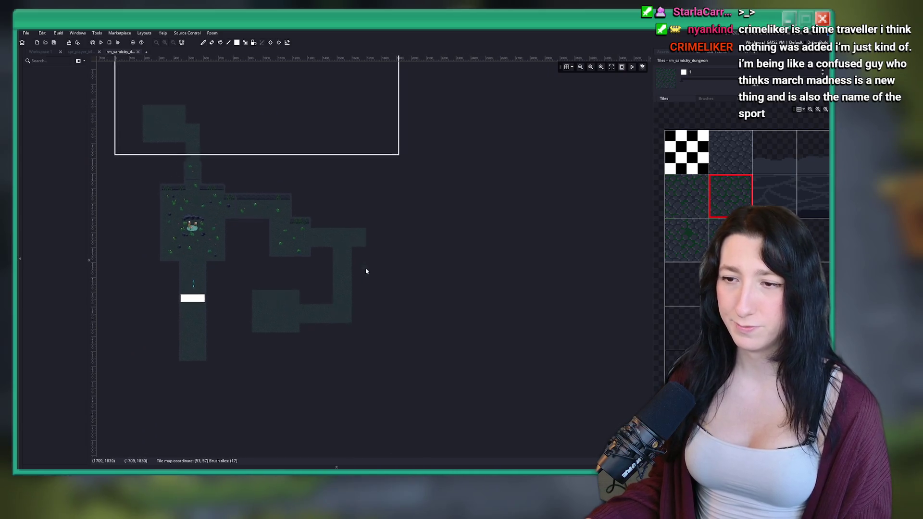
pyautogui.scroll(-2, 304, 294)
pyautogui.scroll(2, 377, 270)
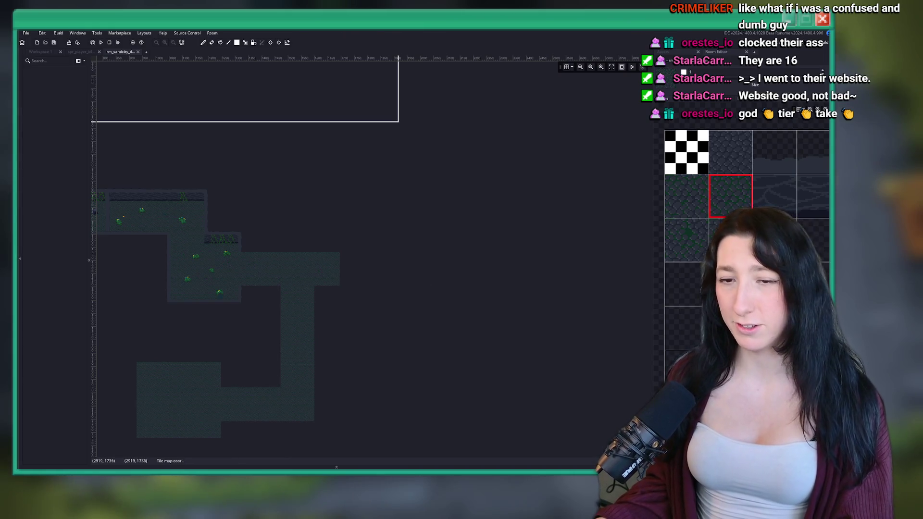
pyautogui.moveTo(361, 290)
pyautogui.mouseDown()
pyautogui.moveTo(445, 234)
pyautogui.moveTo(468, 205)
pyautogui.moveTo(375, 238)
pyautogui.mouseUp()
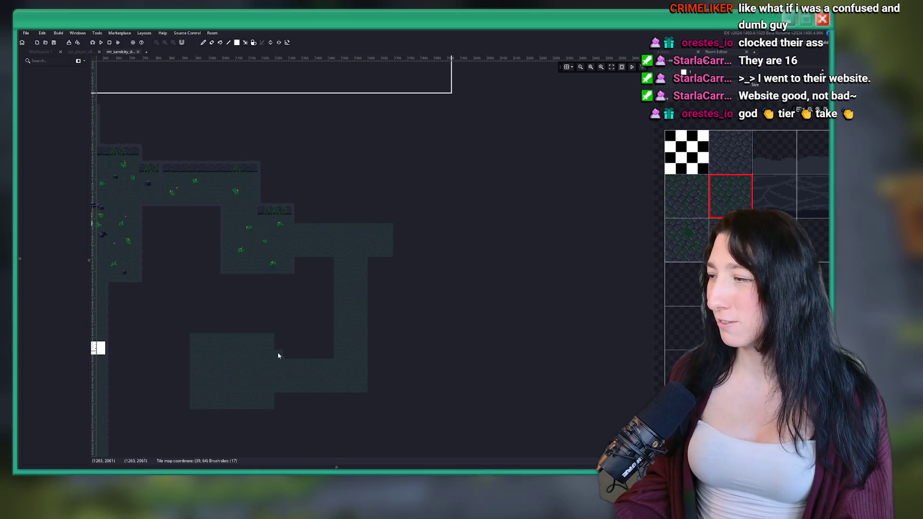
pyautogui.scroll(3, 218, 227)
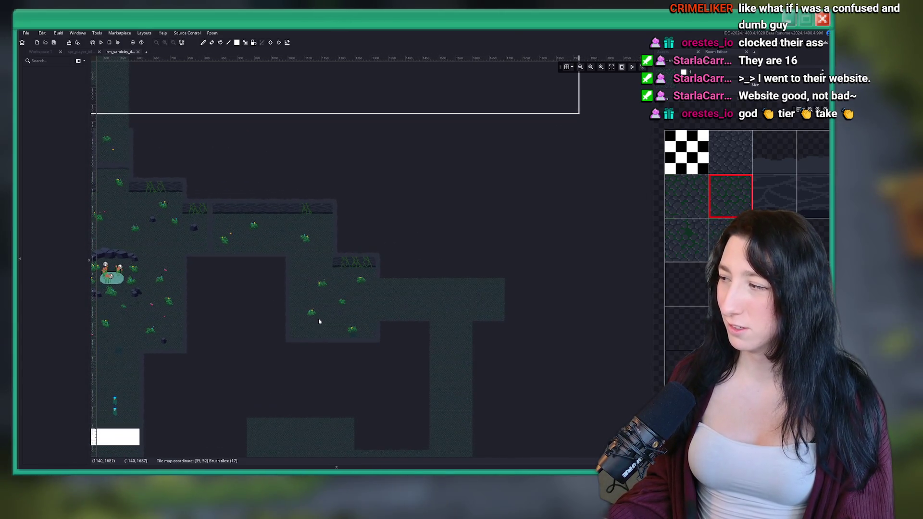
pyautogui.scroll(1, 438, 285)
pyautogui.moveTo(439, 286); pyautogui.dragTo(379, 318)
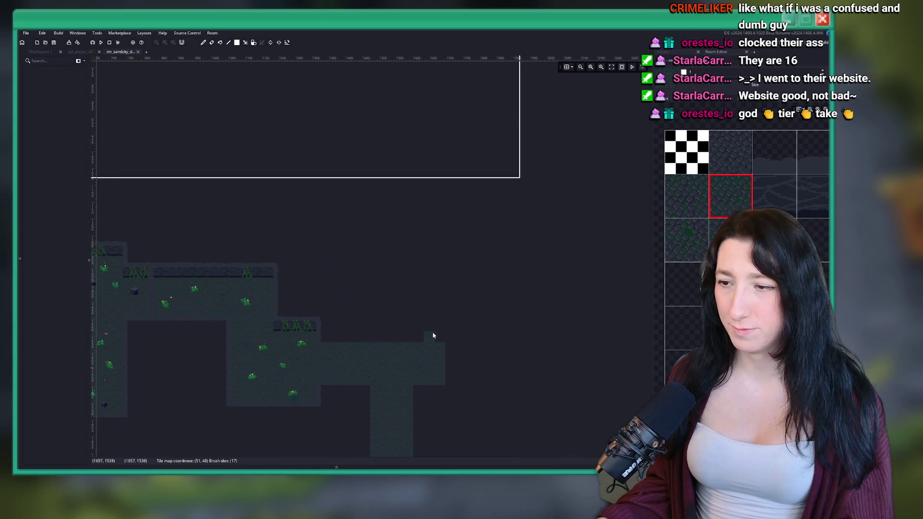
# Pan and zoom the dungeon map to center on the long corridor's east end.
pyautogui.moveTo(437, 335); pyautogui.dragTo(375, 262)
pyautogui.scroll(1, 379, 299)
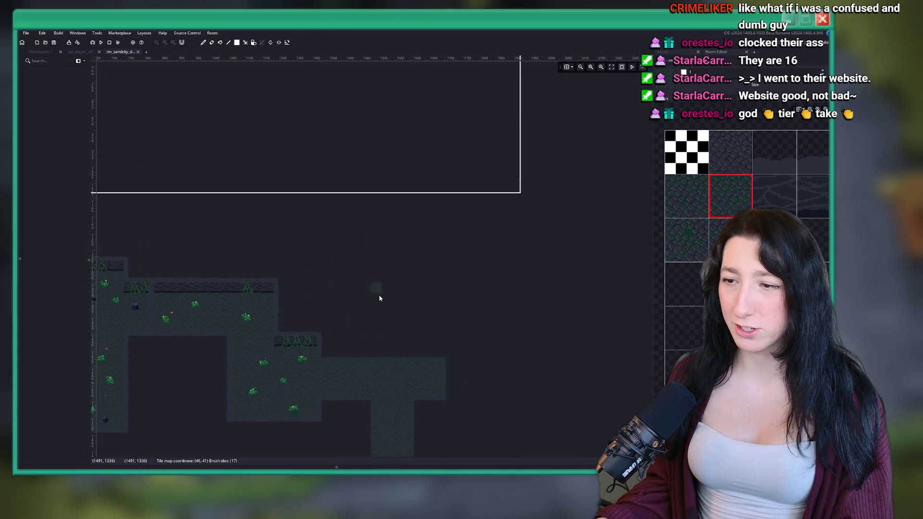
pyautogui.scroll(-2, 379, 299)
pyautogui.scroll(2, 367, 376)
pyautogui.moveTo(377, 361)
pyautogui.mouseDown()
pyautogui.moveTo(385, 324)
pyautogui.moveTo(214, 279)
pyautogui.moveTo(350, 185)
pyautogui.moveTo(325, 222)
pyautogui.mouseUp()
pyautogui.scroll(-1, 350, 200)
pyautogui.scroll(1, 358, 195)
pyautogui.moveTo(327, 316)
pyautogui.mouseDown()
pyautogui.moveTo(310, 261)
pyautogui.moveTo(381, 179)
pyautogui.mouseUp()
pyautogui.scroll(-3, 309, 261)
pyautogui.scroll(2, 308, 303)
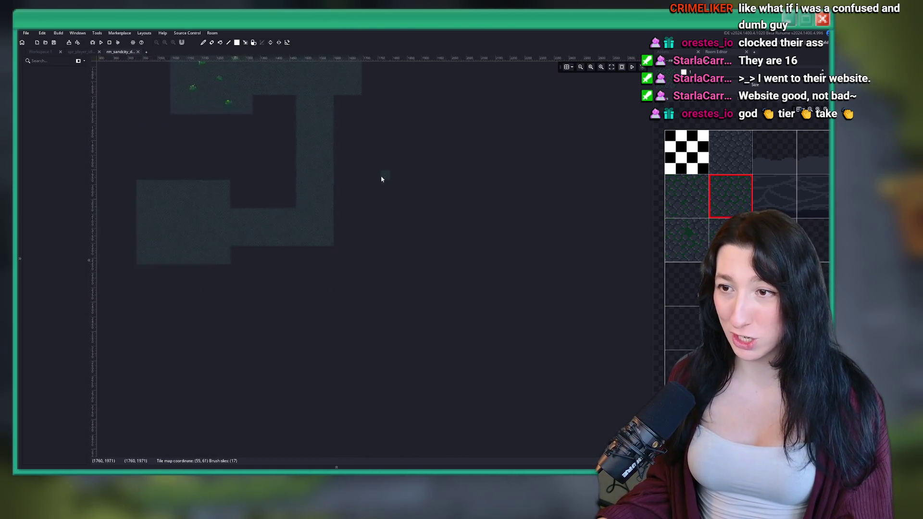
pyautogui.scroll(-3, 381, 178)
pyautogui.moveTo(348, 150); pyautogui.dragTo(322, 214)
pyautogui.scroll(2, 301, 276)
pyautogui.scroll(-3, 279, 339)
pyautogui.scroll(1, 305, 217)
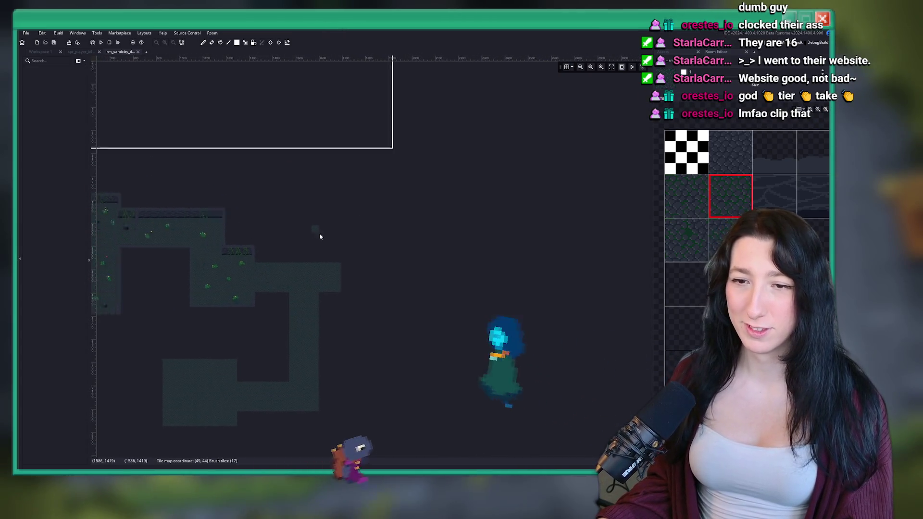
pyautogui.moveTo(331, 264); pyautogui.dragTo(357, 305)
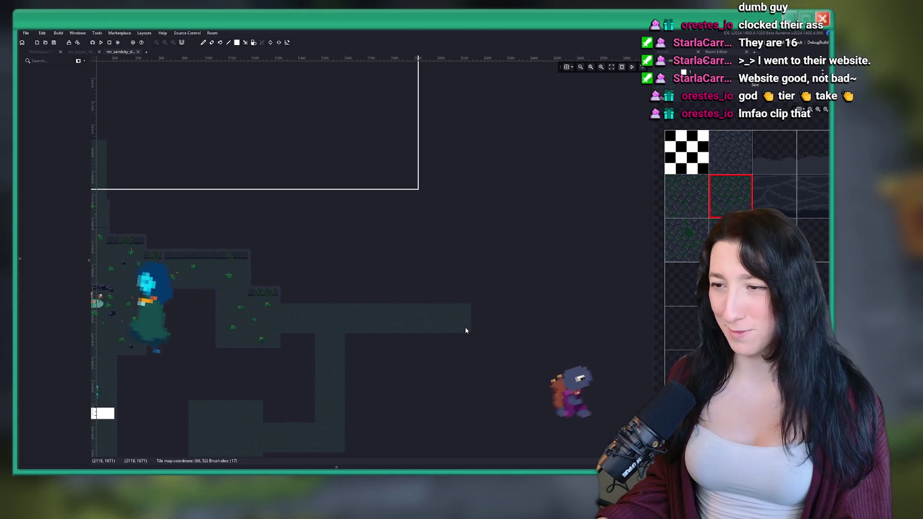
pyautogui.moveTo(326, 314)
pyautogui.mouseDown()
pyautogui.moveTo(448, 267)
pyautogui.moveTo(396, 260)
pyautogui.mouseUp()
pyautogui.scroll(3, 462, 277)
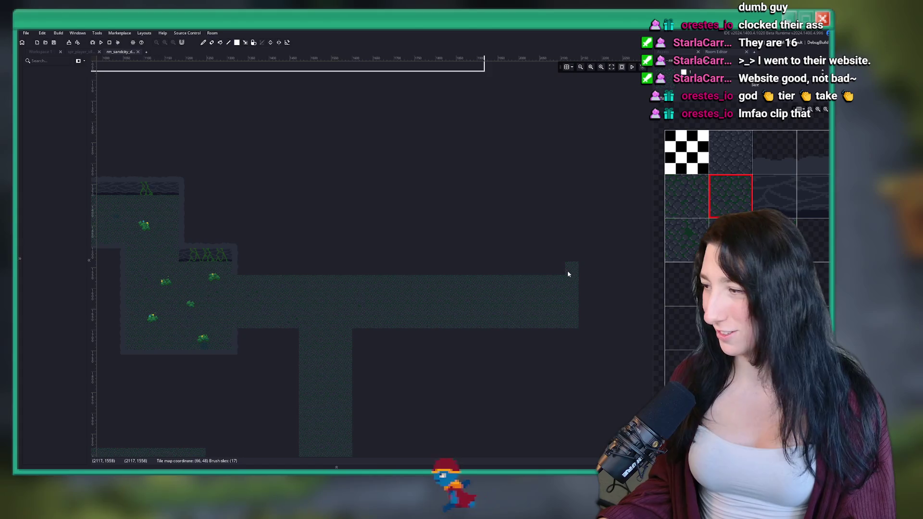
# Paint a floor-tile chamber at the corridor's end, extend it one row, and trim its rightmost column.
pyautogui.moveTo(571, 267)
pyautogui.mouseDown()
pyautogui.moveTo(434, 345)
pyautogui.moveTo(406, 342)
pyautogui.mouseUp()
pyautogui.moveTo(410, 259)
pyautogui.mouseDown()
pyautogui.moveTo(547, 351)
pyautogui.moveTo(578, 350)
pyautogui.mouseUp()
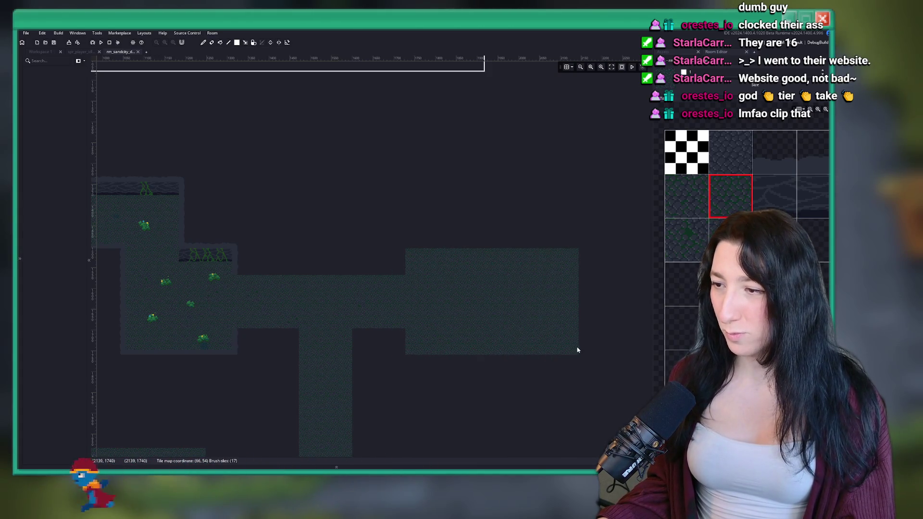
pyautogui.scroll(-2, 579, 337)
pyautogui.moveTo(575, 279); pyautogui.dragTo(480, 258)
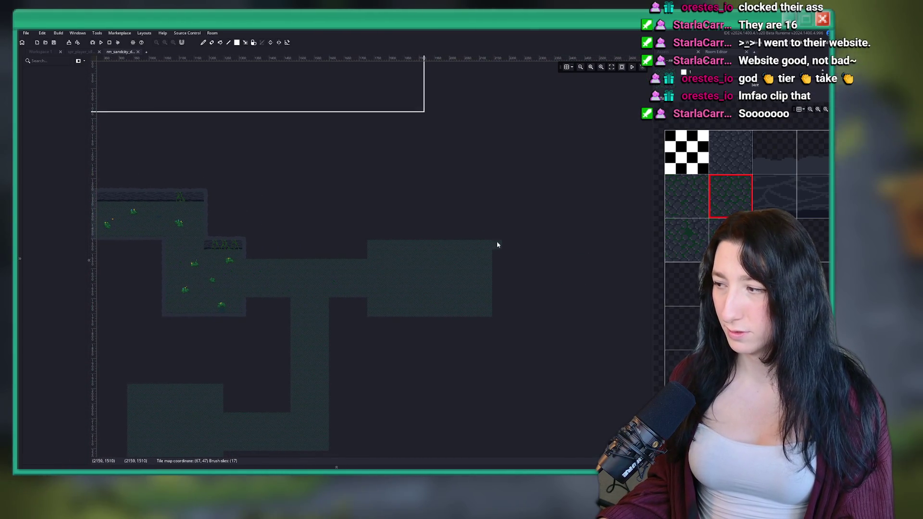
pyautogui.moveTo(547, 247); pyautogui.dragTo(514, 342)
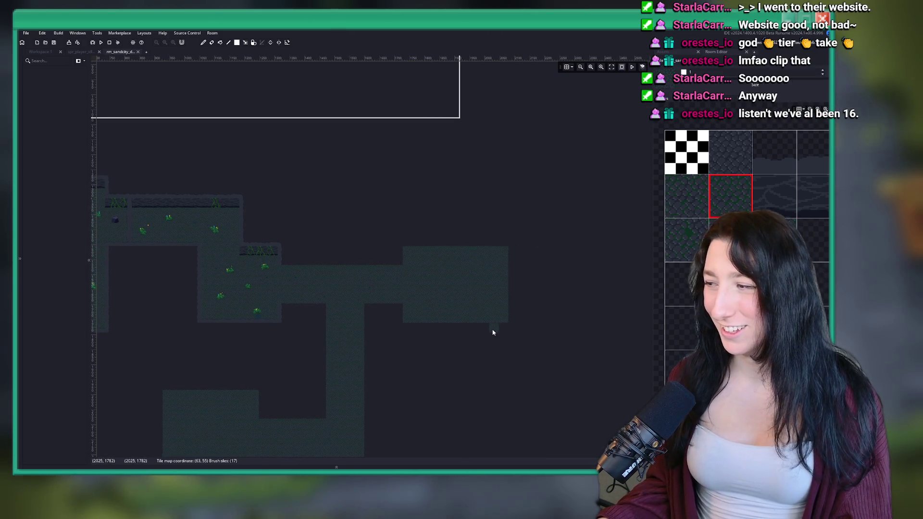
pyautogui.scroll(-3, 406, 245)
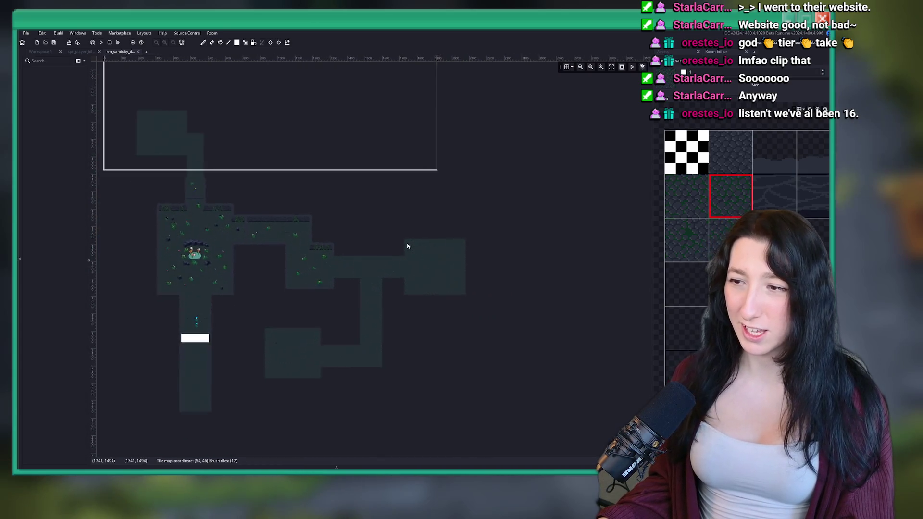
pyautogui.scroll(1, 406, 243)
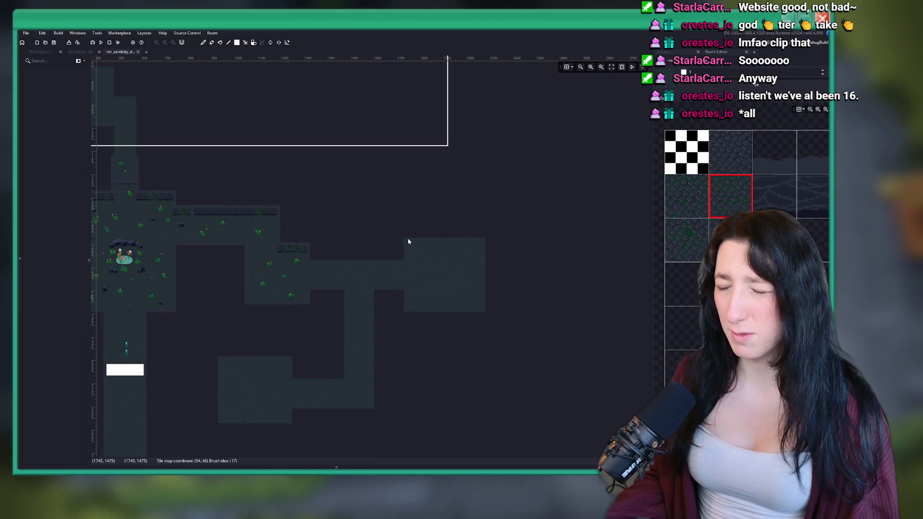
pyautogui.scroll(5, 408, 241)
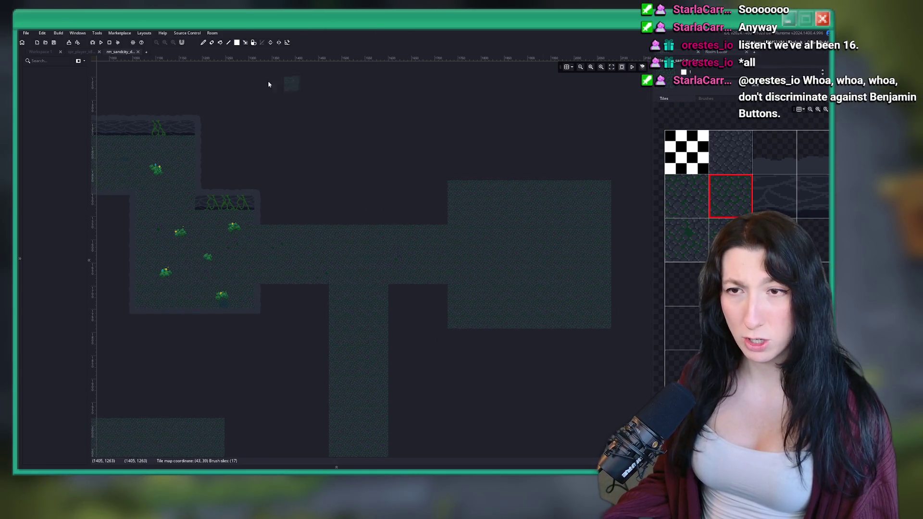
pyautogui.click(21, 88)
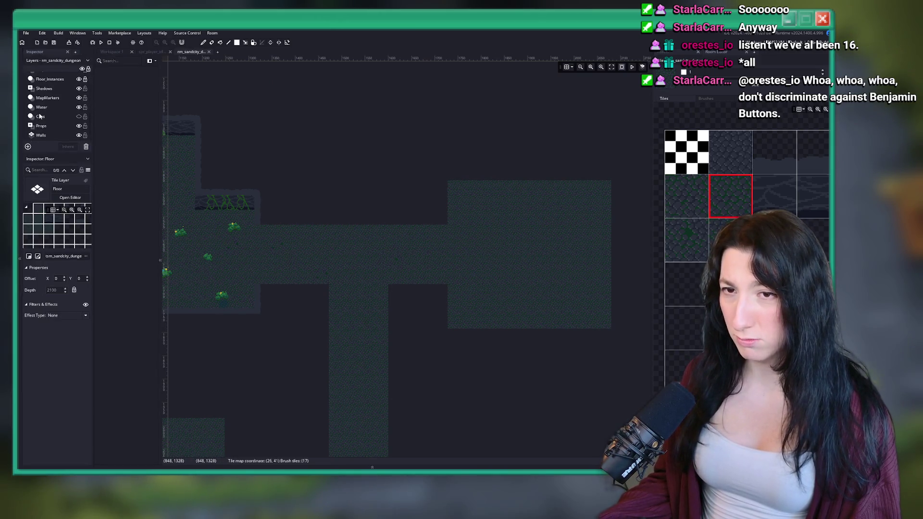
# Select the Walls layer, then zoom and pan around the new chamber's top edge.
pyautogui.click(49, 127)
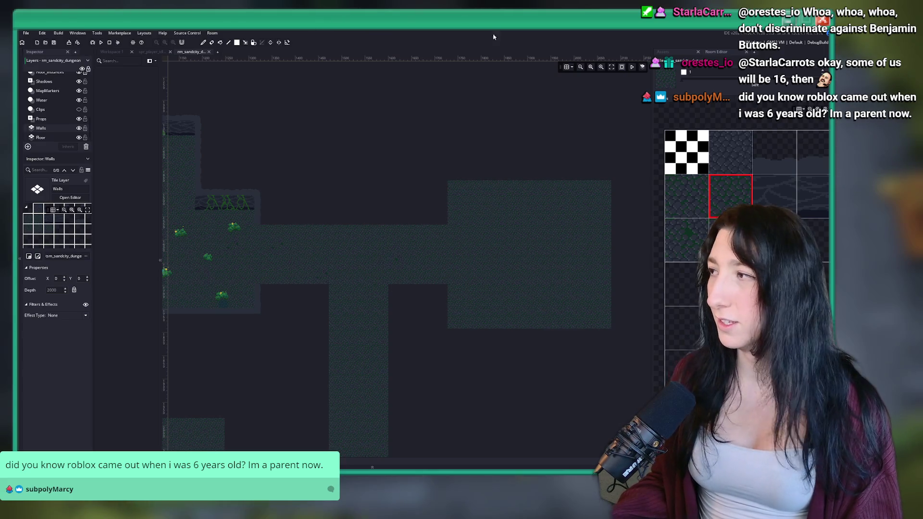
pyautogui.scroll(-5, 418, 97)
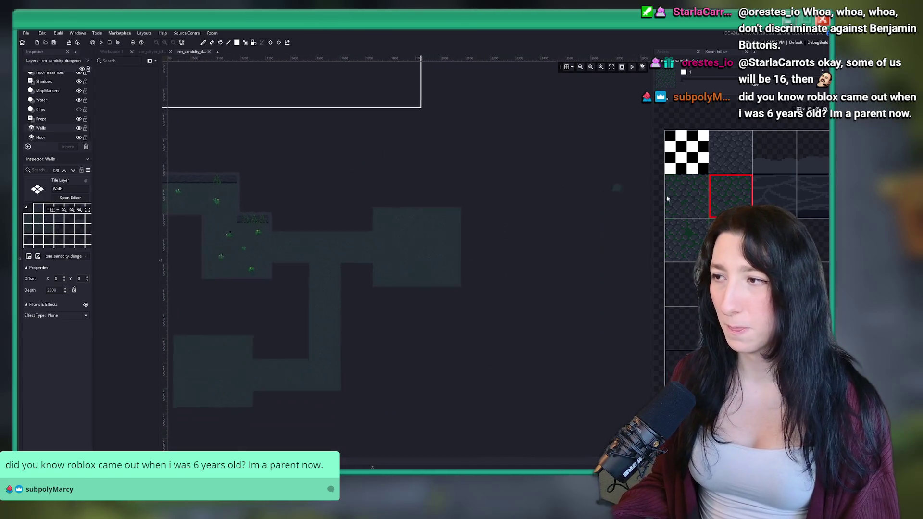
pyautogui.scroll(3, 439, 239)
pyautogui.moveTo(440, 239)
pyautogui.mouseDown()
pyautogui.moveTo(369, 209)
pyautogui.moveTo(490, 196)
pyautogui.mouseUp()
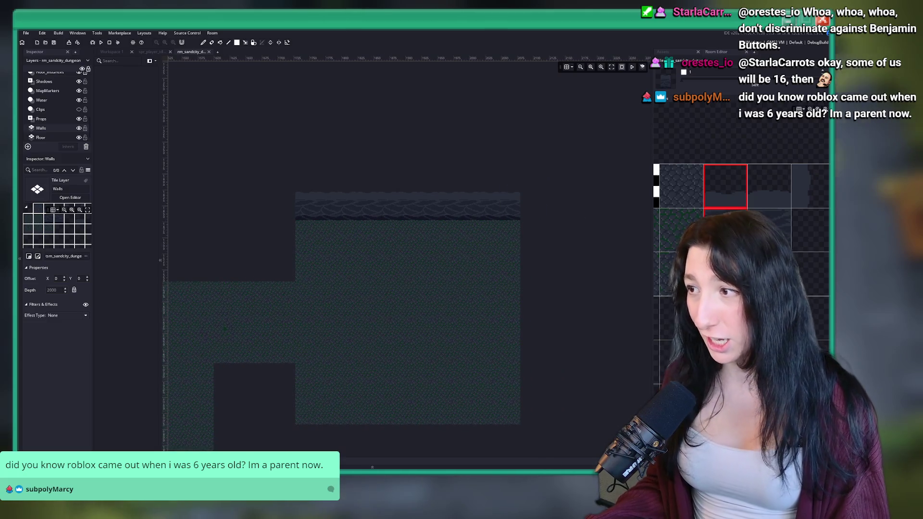
pyautogui.scroll(2, 481, 216)
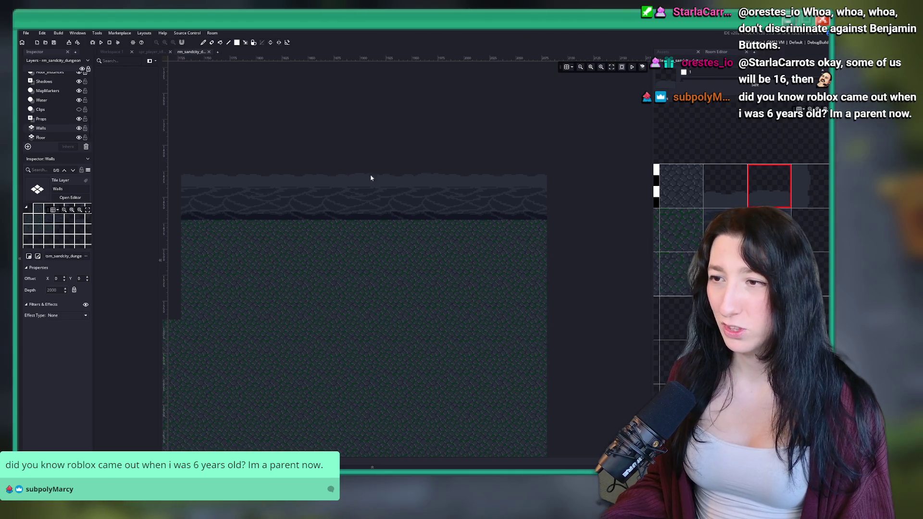
pyautogui.scroll(-1, 277, 177)
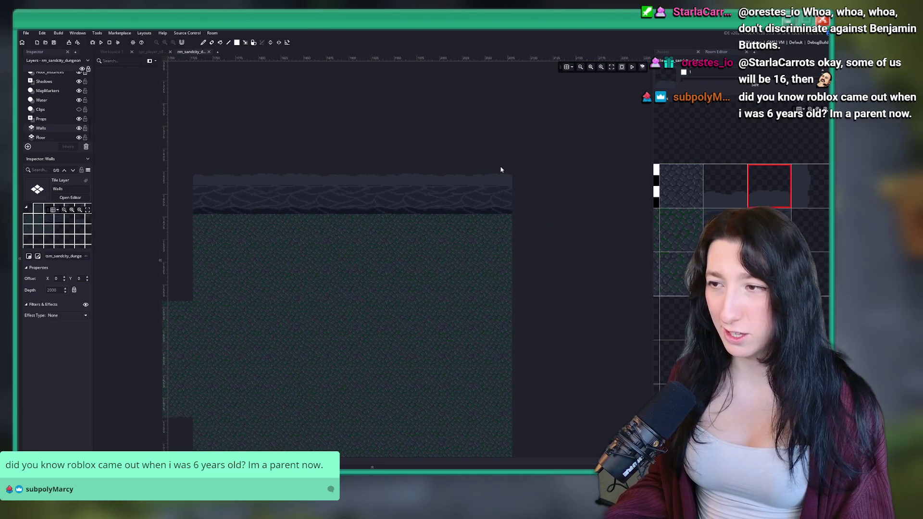
pyautogui.scroll(-2, 428, 198)
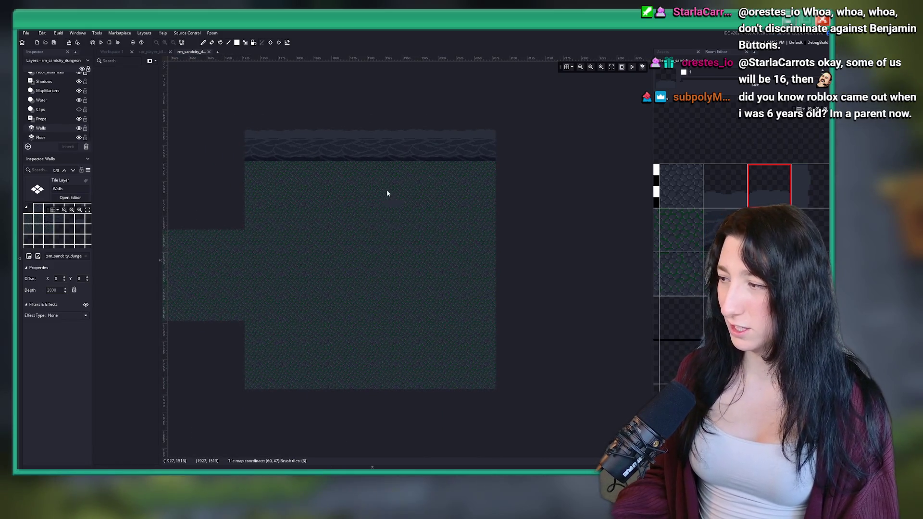
pyautogui.scroll(3, 346, 88)
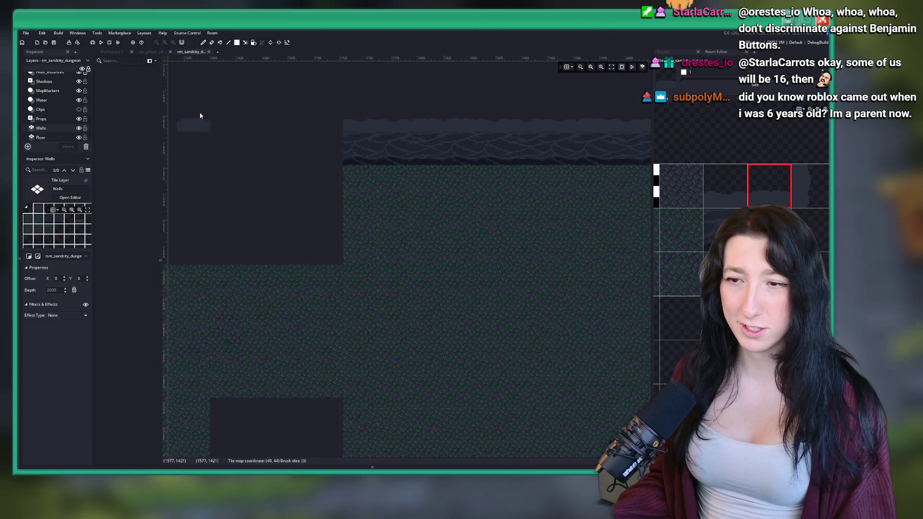
pyautogui.scroll(-3, 325, 140)
pyautogui.scroll(-3, 358, 140)
pyautogui.scroll(-5, 395, 209)
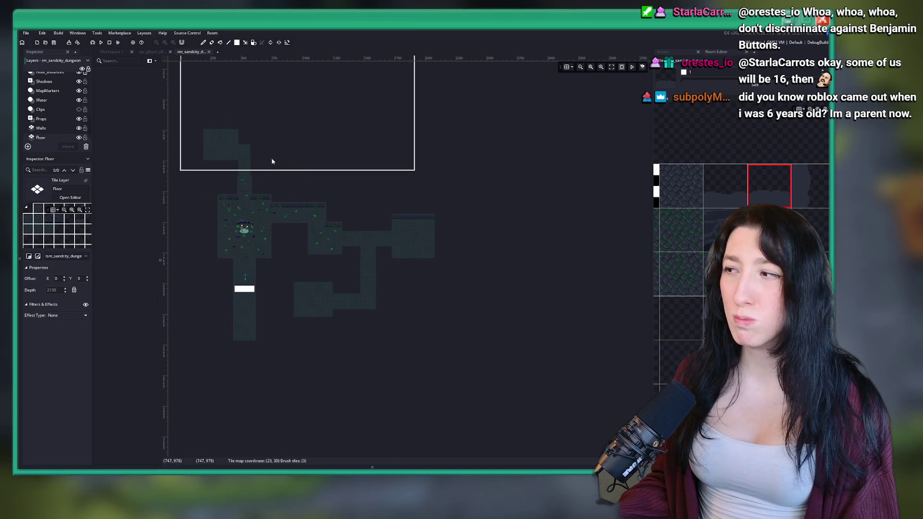
pyautogui.scroll(2, 272, 161)
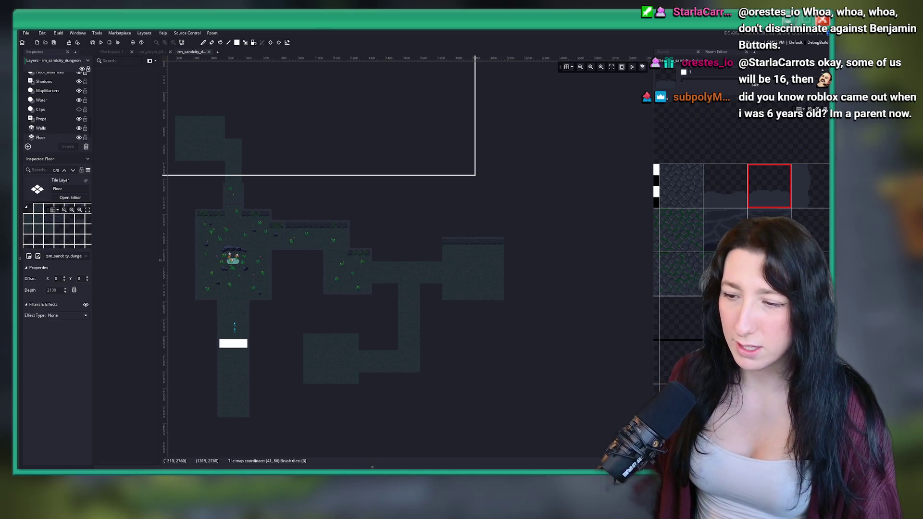
# Launch Obsidian from the system search.
pyautogui.press('super')
pyautogui.write('o0bsid')
pyautogui.press('BackSpace')
pyautogui.press('BackSpace')
pyautogui.press('BackSpace')
pyautogui.write('obsi')
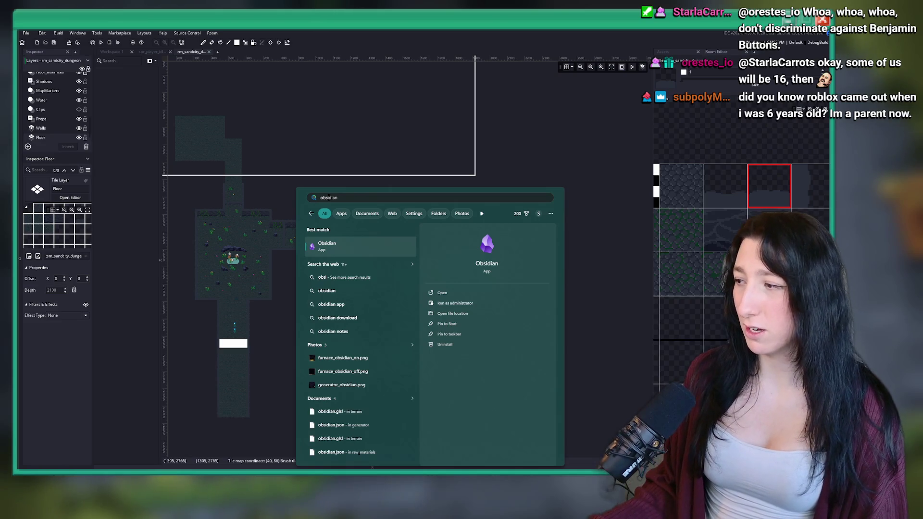
pyautogui.press('Return')
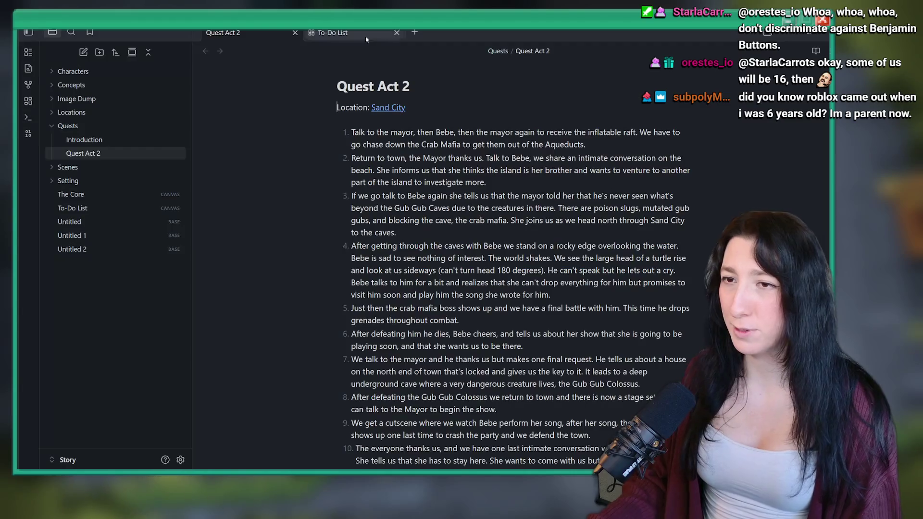
# Create a new note named 'Gub Gub Caves' inside the Locations folder.
pyautogui.click(62, 140)
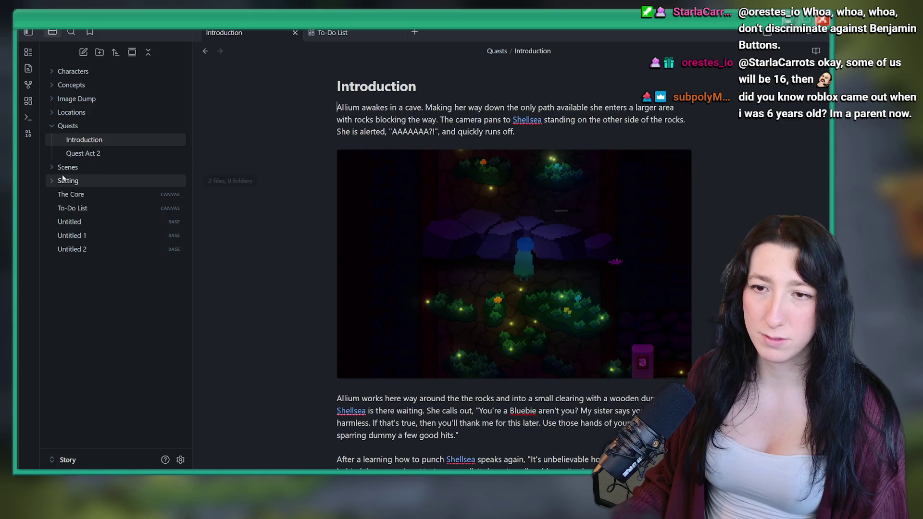
pyautogui.click(50, 113)
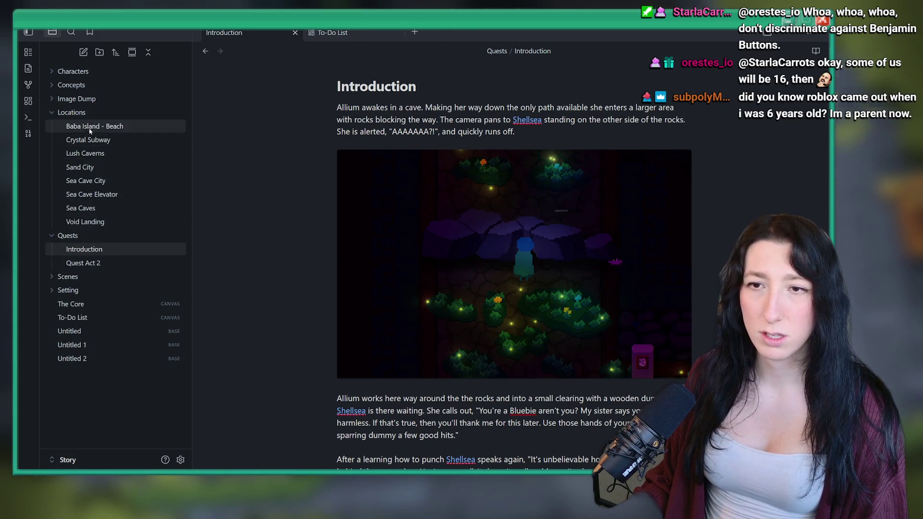
pyautogui.rightClick(95, 116)
pyautogui.click(107, 123)
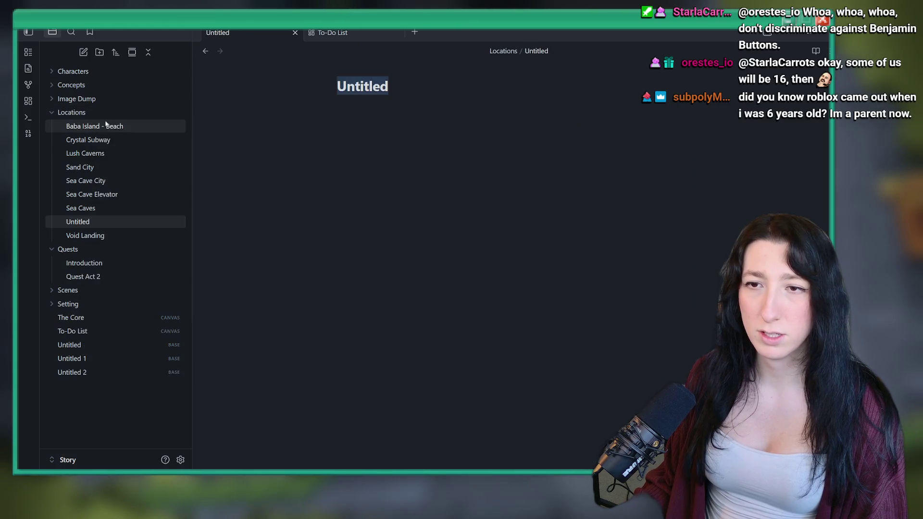
pyautogui.write('Gub Gub Caves')
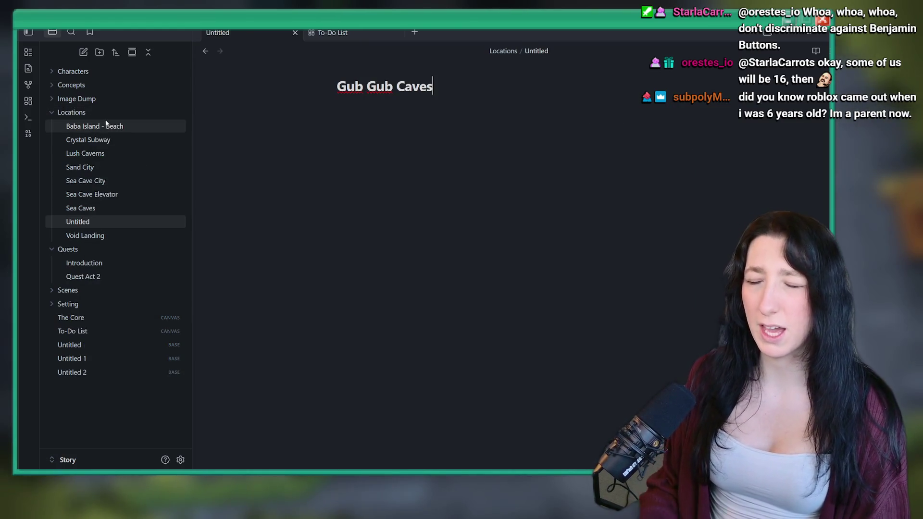
pyautogui.press('Return')
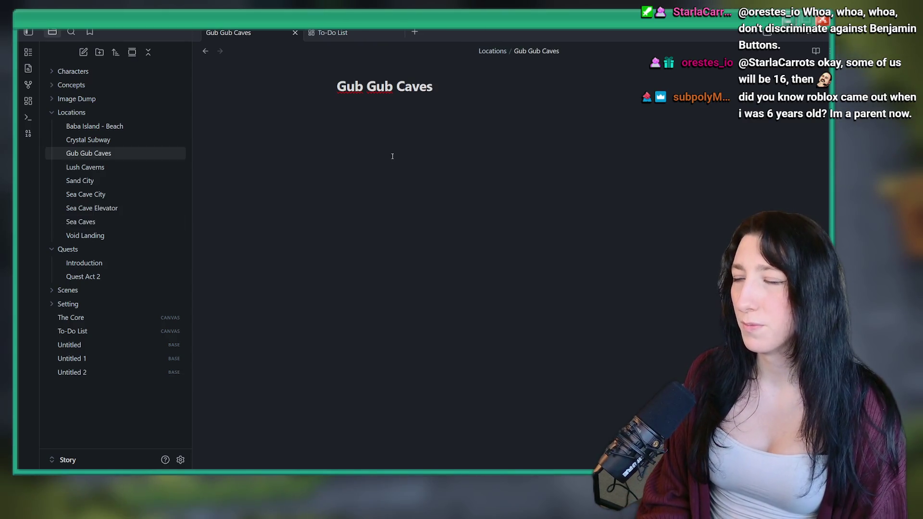
pyautogui.write('UR')
# Write that the caves hold Rogue Gub Gubs, poison slugs and ???
pyautogui.press('BackSpace')
pyautogui.press('BackSpace')
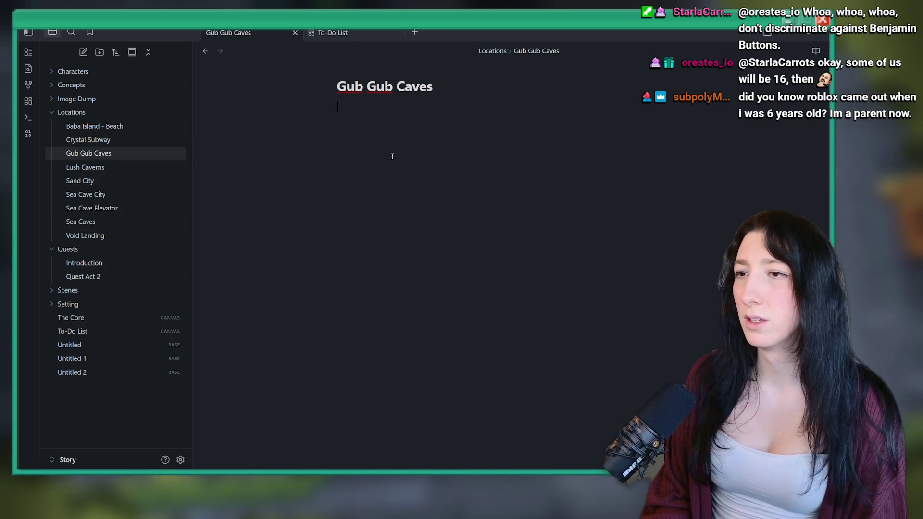
pyautogui.write('Rogue')
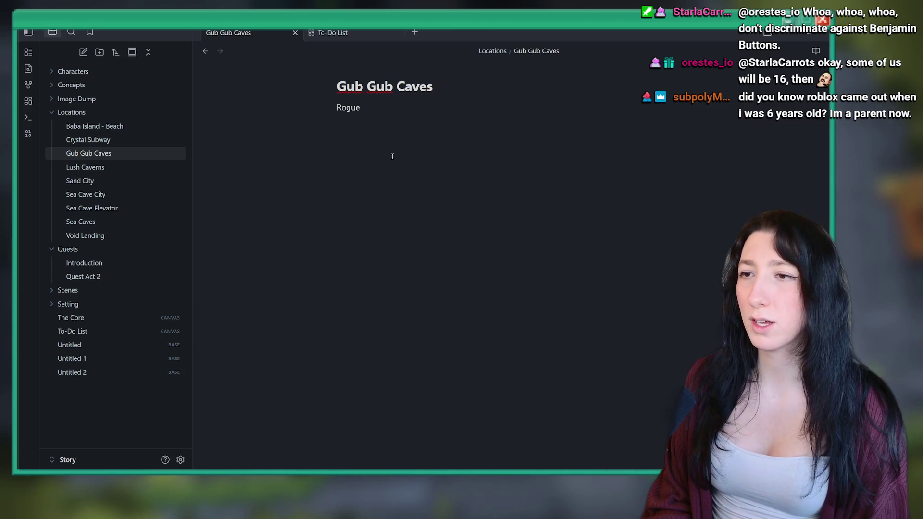
pyautogui.press('BackSpace')
pyautogui.press('BackSpace')
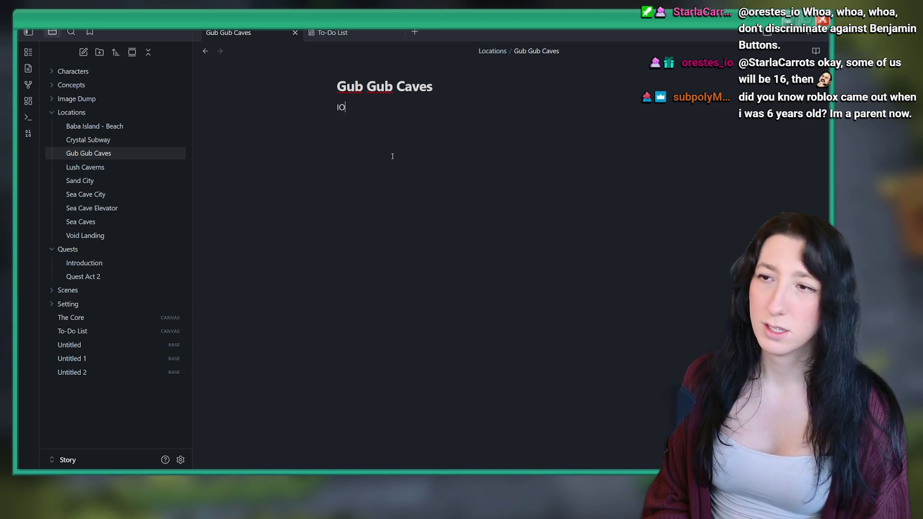
pyautogui.press('BackSpace')
pyautogui.press('BackSpace')
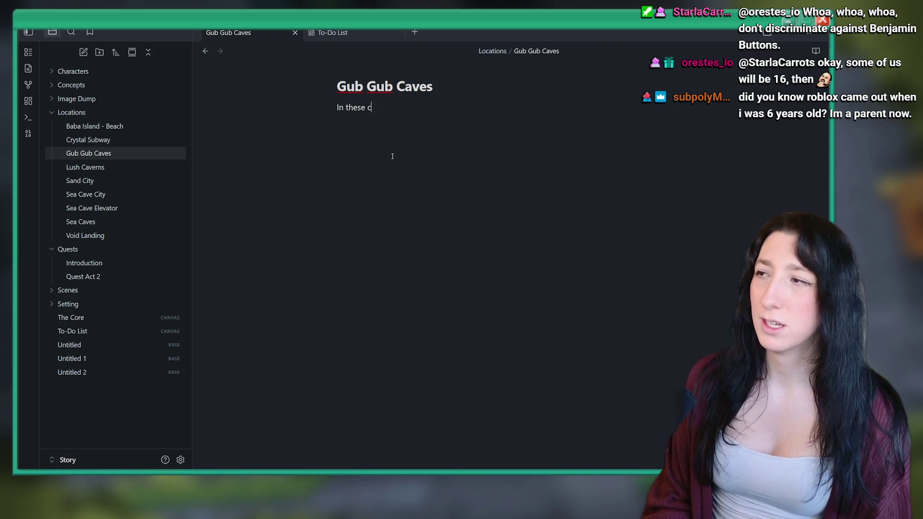
pyautogui.write('aves we can find R')
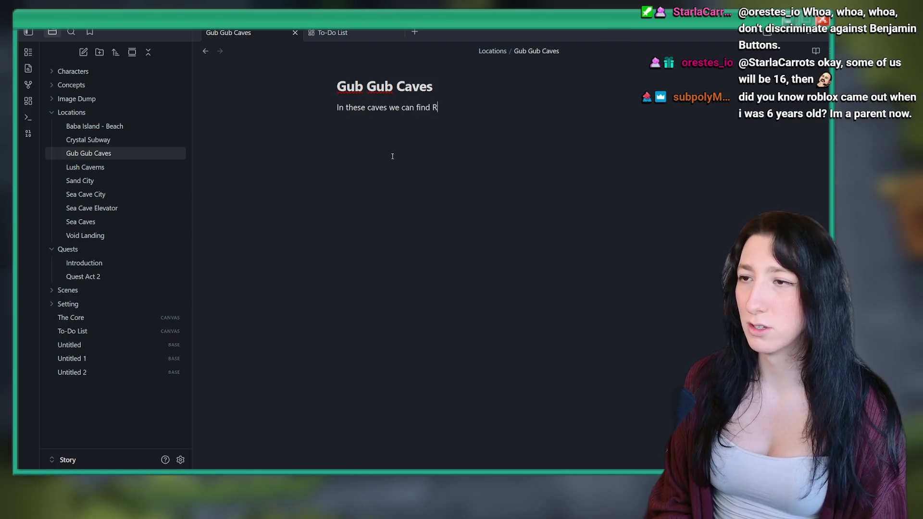
pyautogui.write('ogue Gub Gubs,kd')
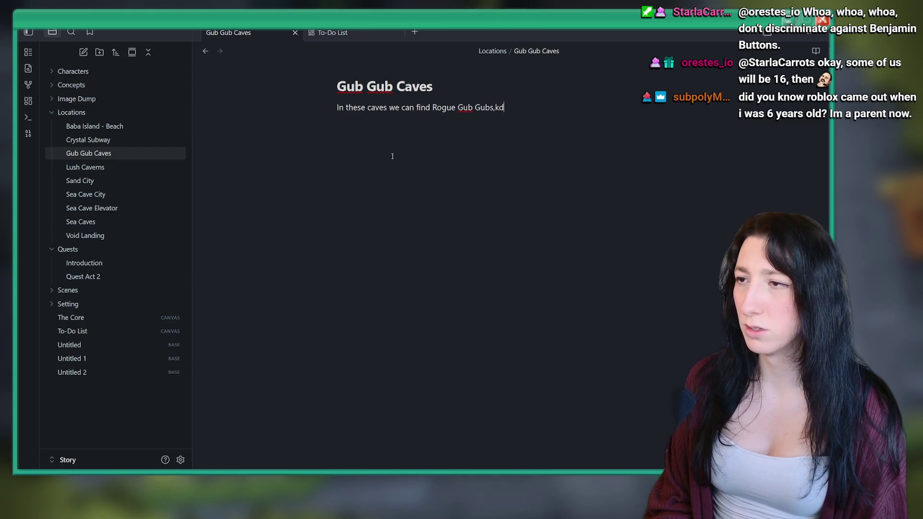
pyautogui.press('BackSpace')
pyautogui.press('BackSpace')
pyautogui.write(' poison slugs')
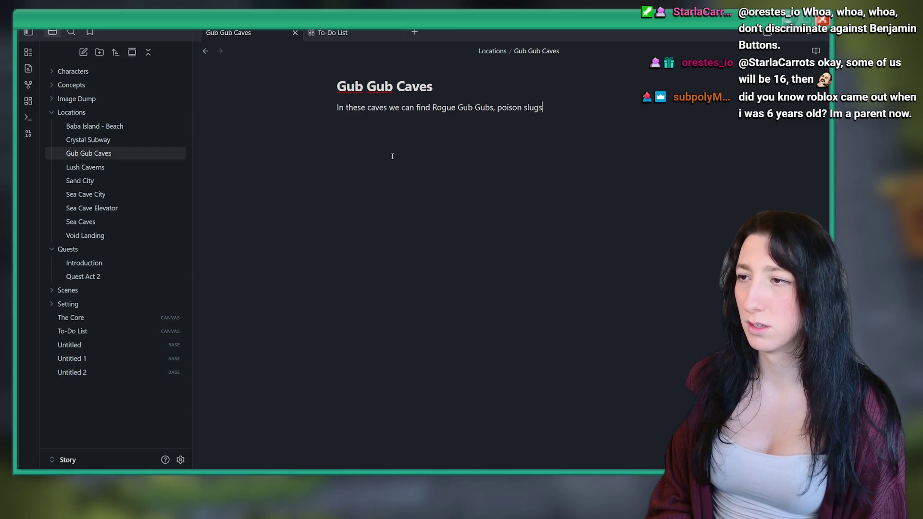
pyautogui.write(', andk')
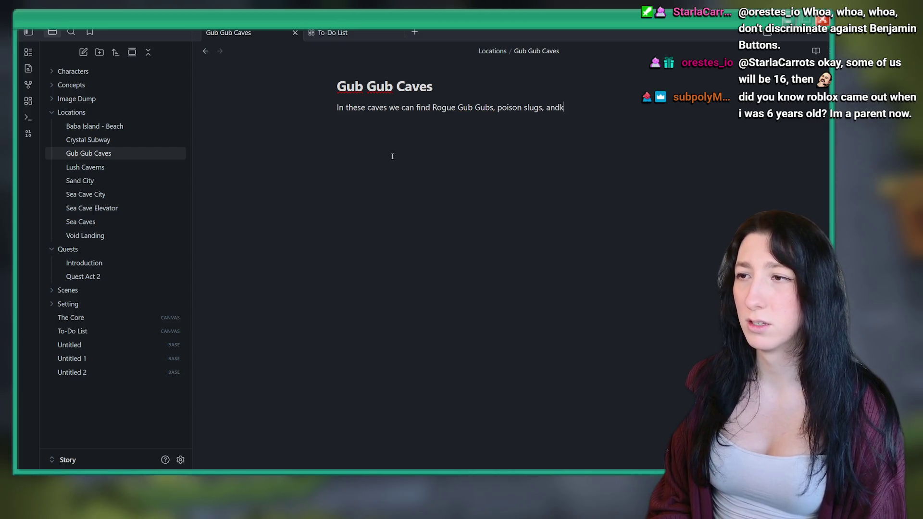
pyautogui.press('BackSpace')
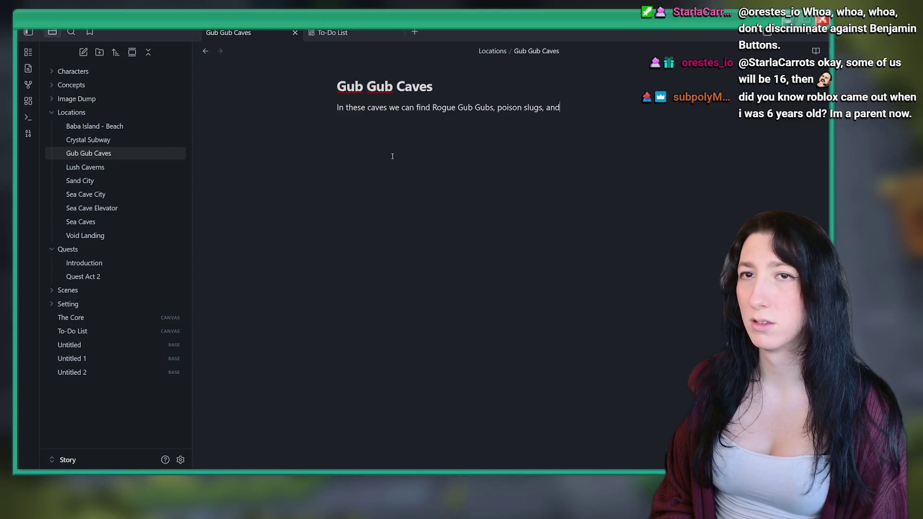
pyautogui.write(' ??')
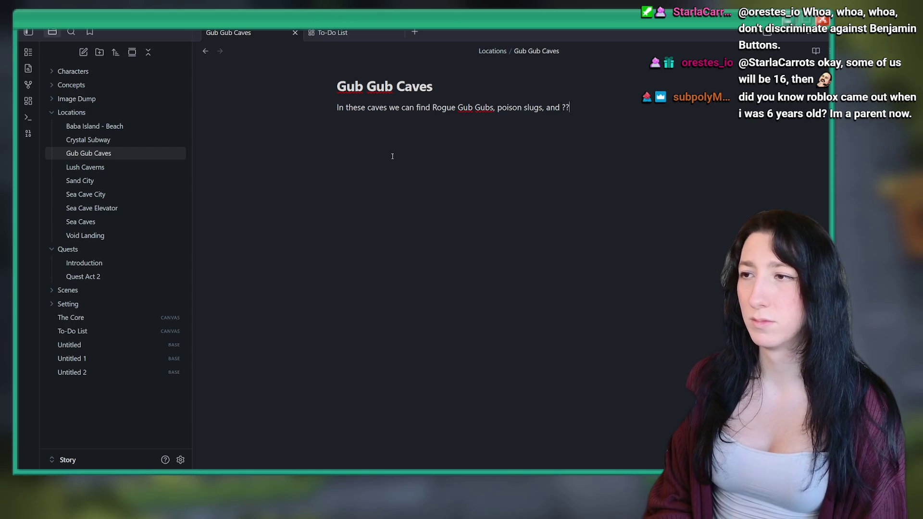
pyautogui.write('?. The ')
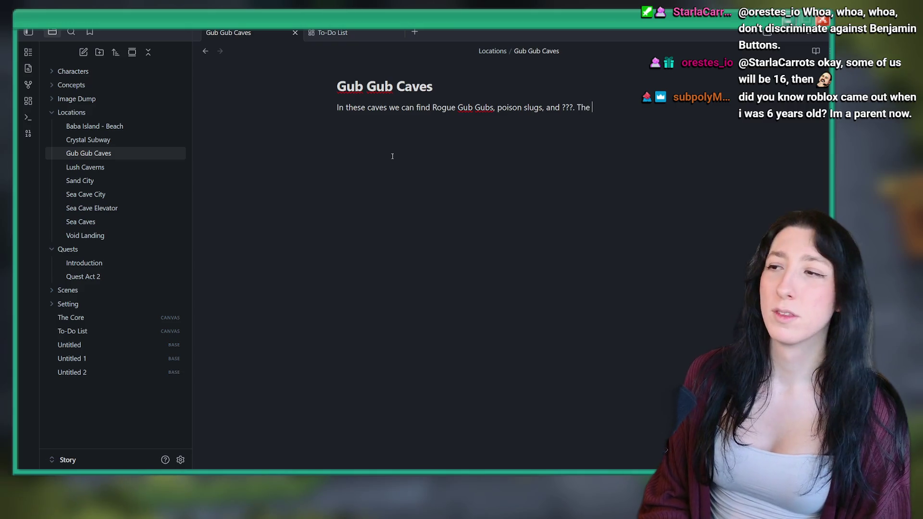
pyautogui.write('ext to')
# Add that the primary path is blocked by rocks and rubble and needs explosives to clear.
pyautogui.press('BackSpace')
pyautogui.press('BackSpace')
pyautogui.press('BackSpace')
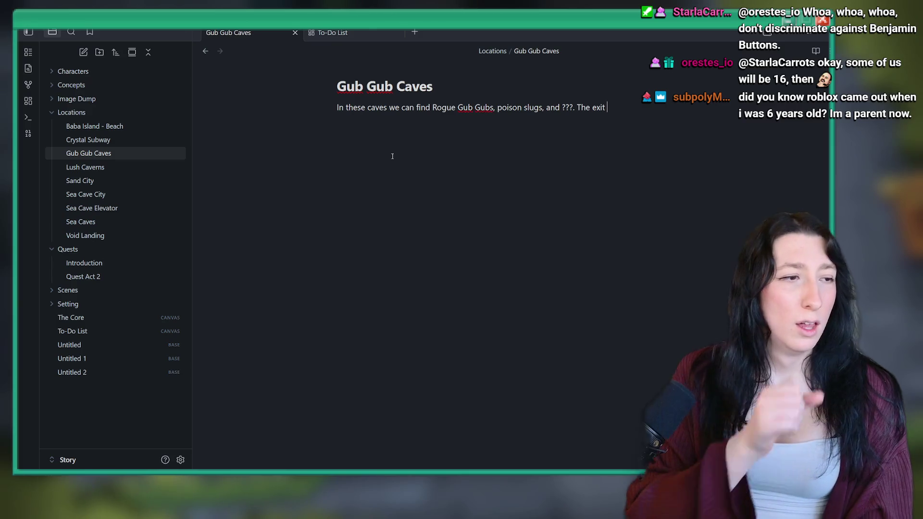
pyautogui.press('BackSpace')
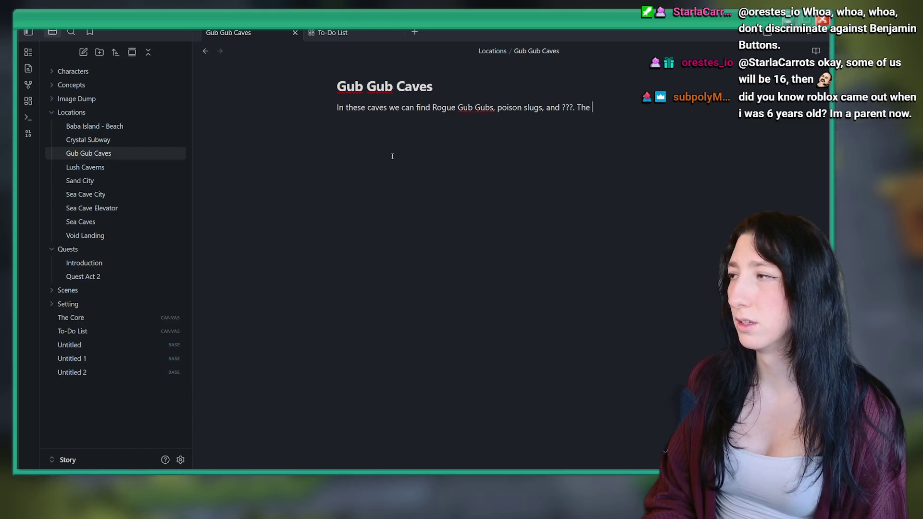
pyautogui.write('primary pa')
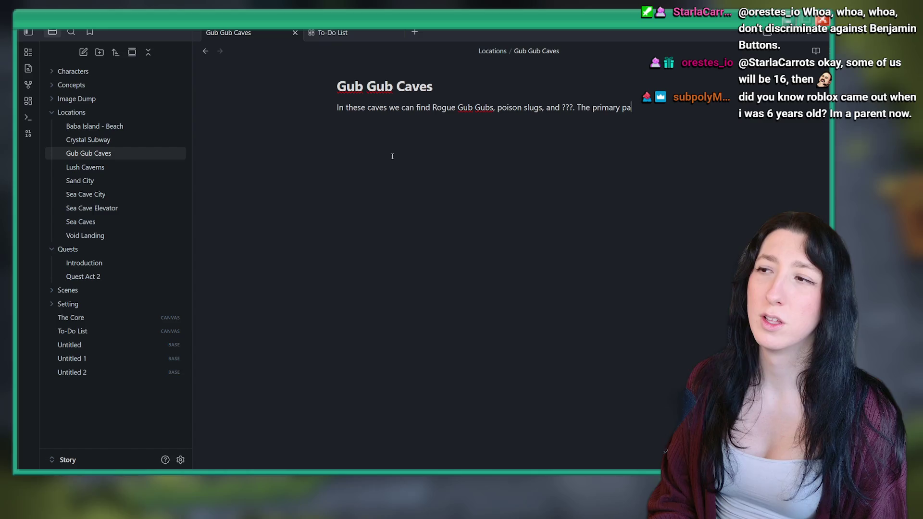
pyautogui.write('en blocked with')
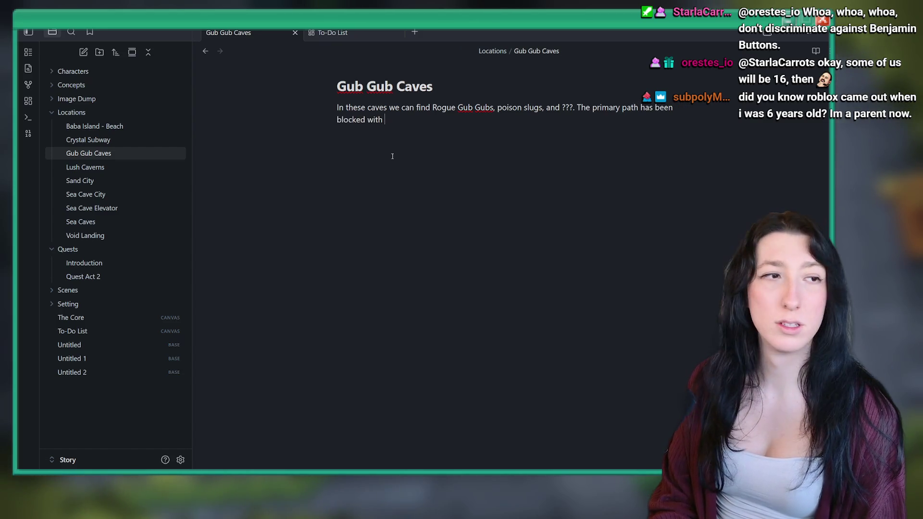
pyautogui.write('rfuj')
pyautogui.press('BackSpace')
pyautogui.press('BackSpace')
pyautogui.press('BackSpace')
pyautogui.write('oks')
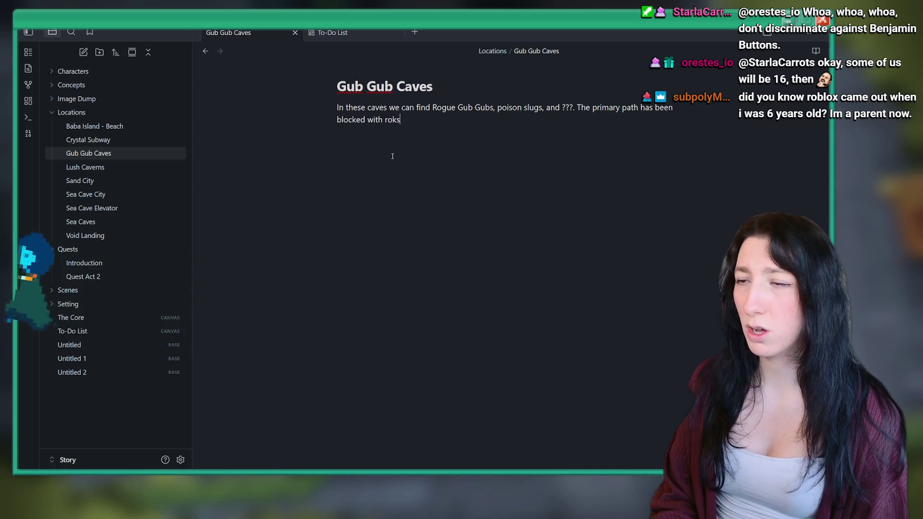
pyautogui.press('BackSpace')
pyautogui.press('BackSpace')
pyautogui.write('cks and rubble a')
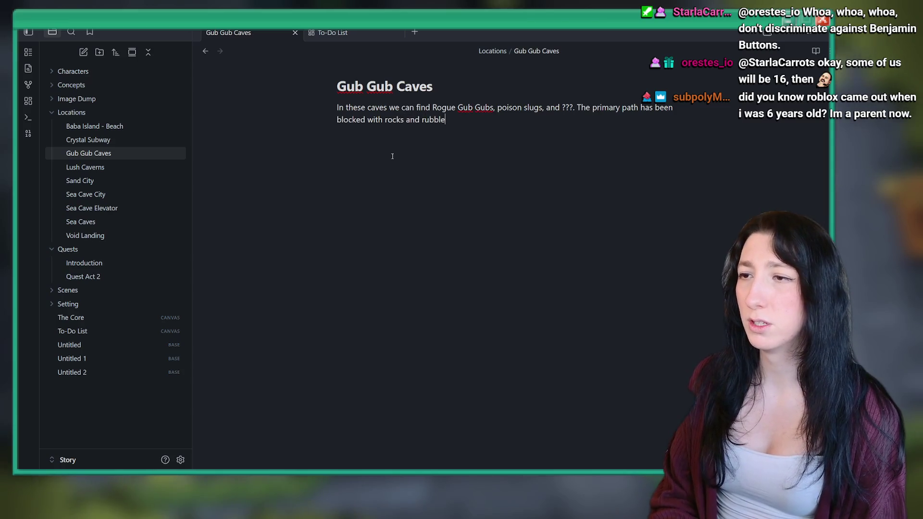
pyautogui.write('nd')
pyautogui.press('BackSpace')
pyautogui.write(', and will ')
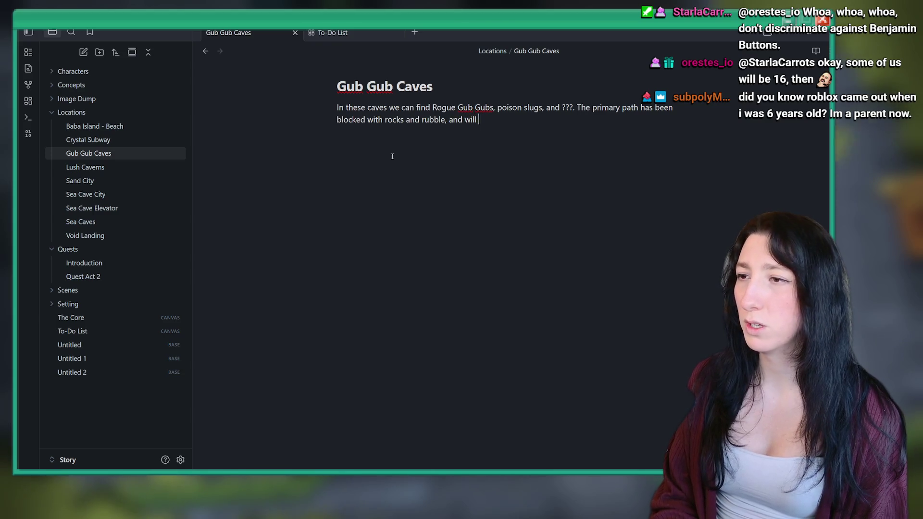
pyautogui.write('need explos')
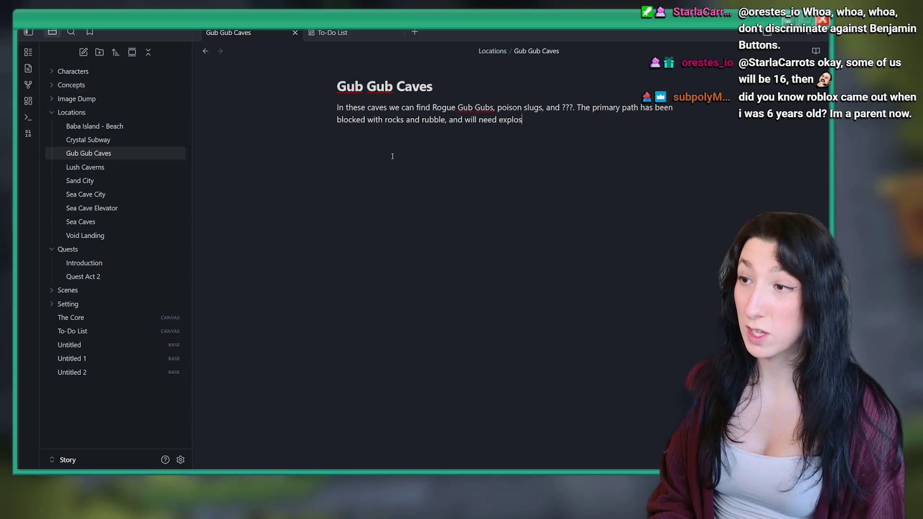
pyautogui.write('ives to cl')
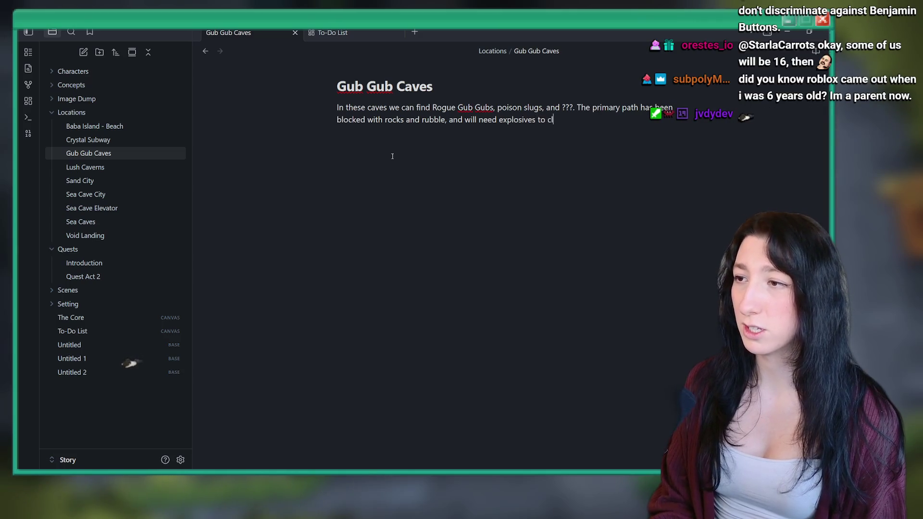
pyautogui.write('ear the way.')
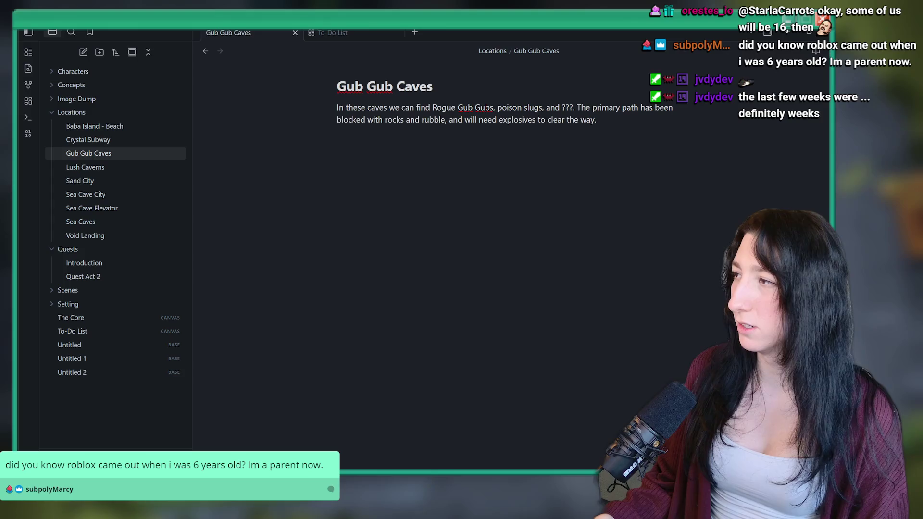
pyautogui.write('when ')
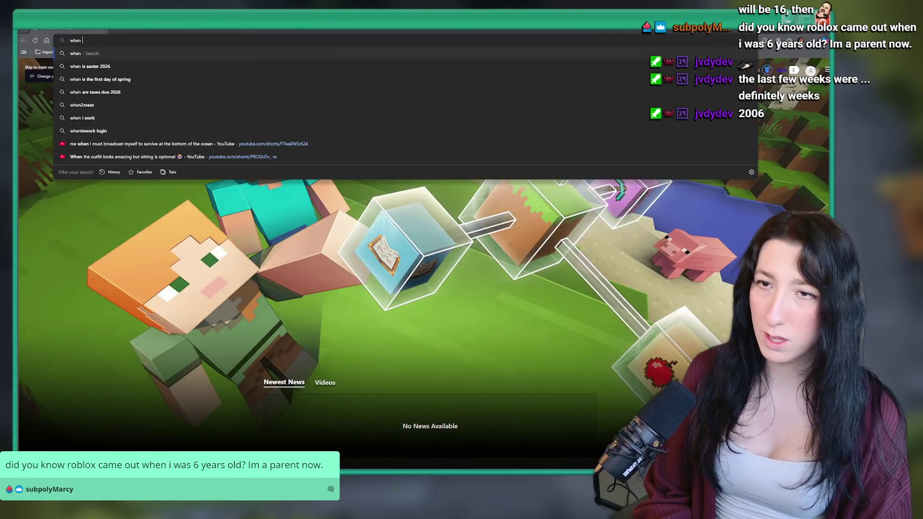
pyautogui.write('did roblox release')
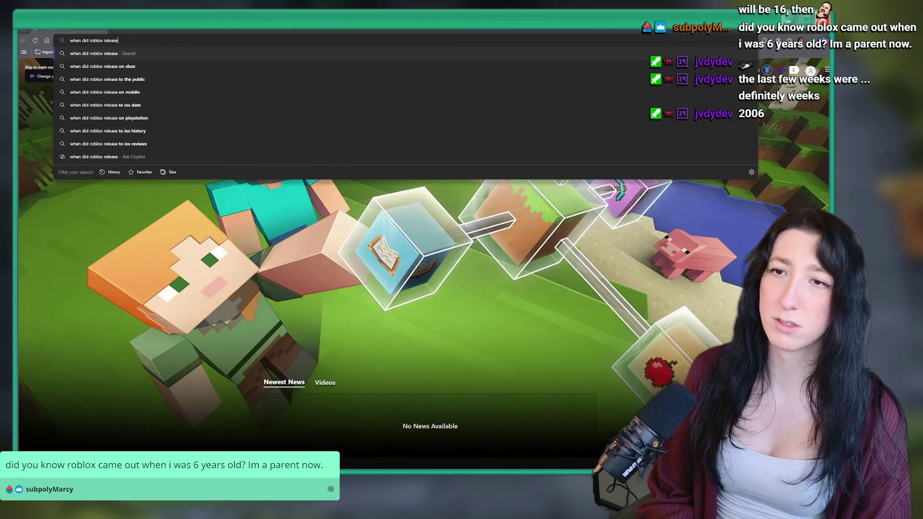
pyautogui.press('Return')
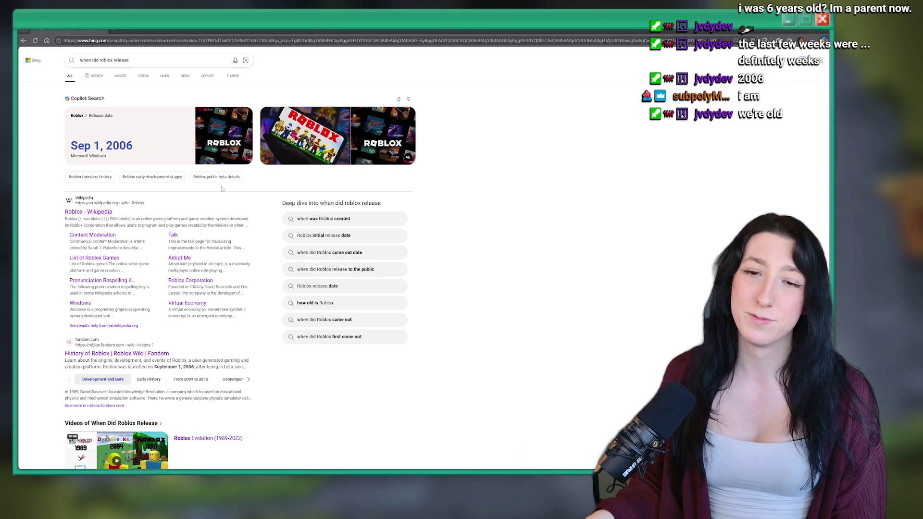
pyautogui.hotkey('alt', 'Tab')
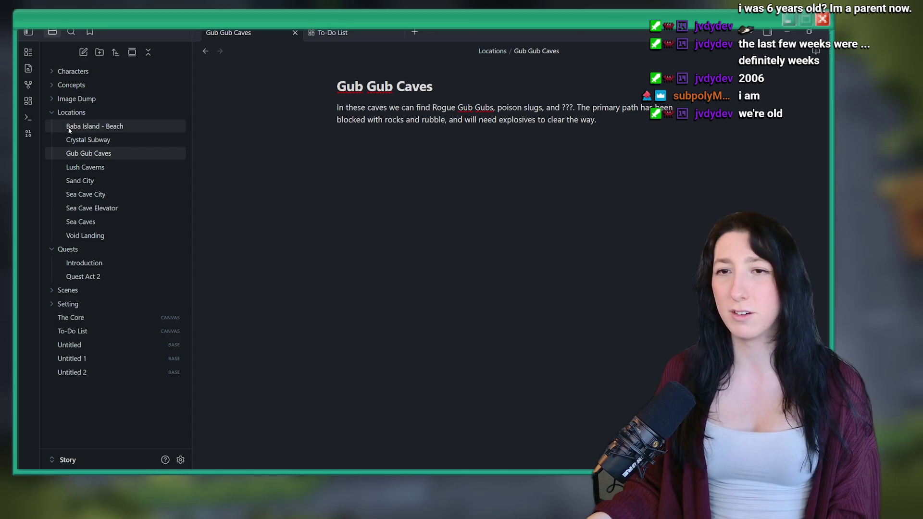
# View the note graph, return to Gub Gub Caves, and collapse the Quests folder.
pyautogui.click(27, 85)
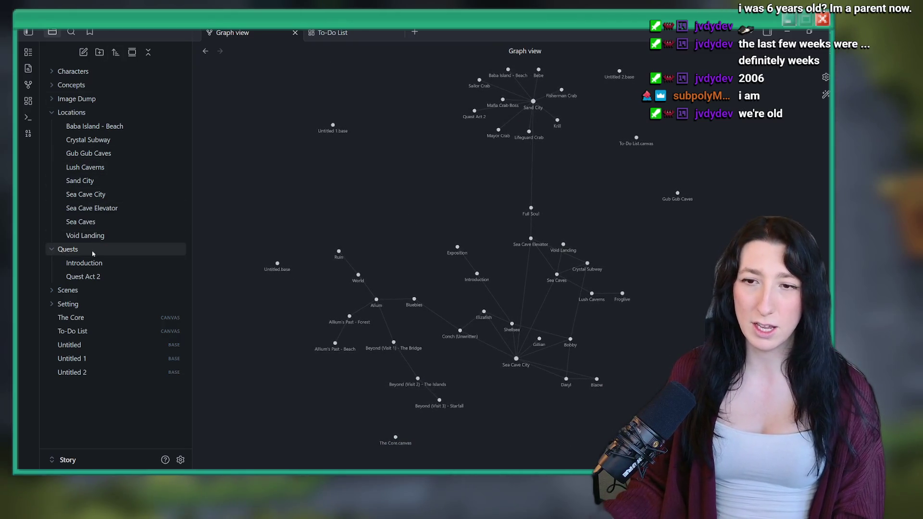
pyautogui.click(89, 153)
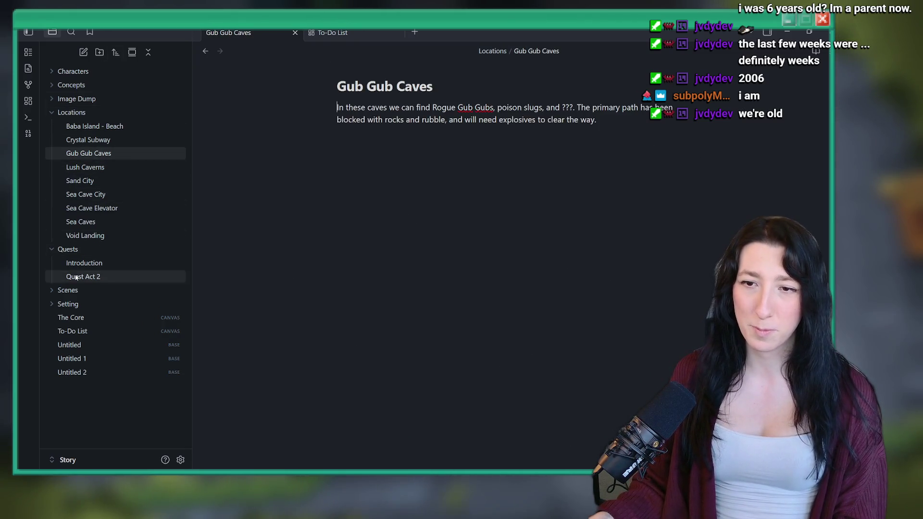
pyautogui.click(53, 249)
pyautogui.click(616, 130)
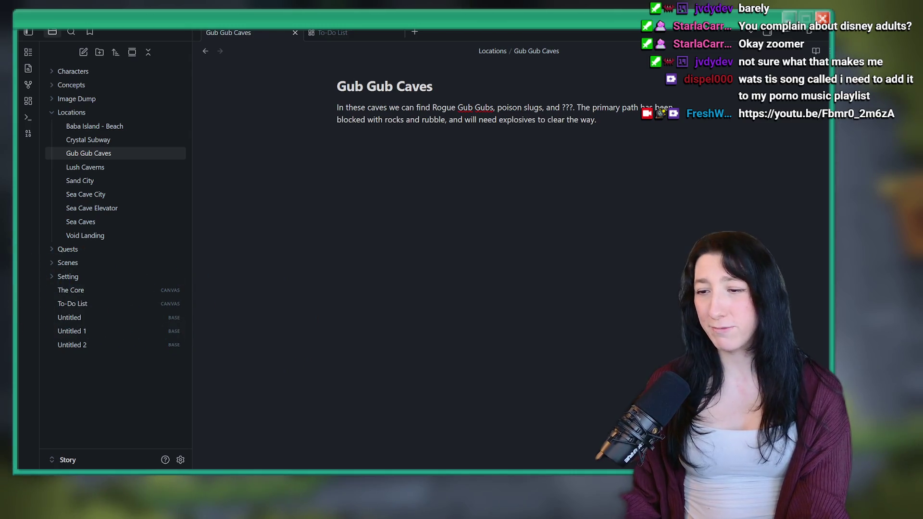
pyautogui.moveTo(401, 469)
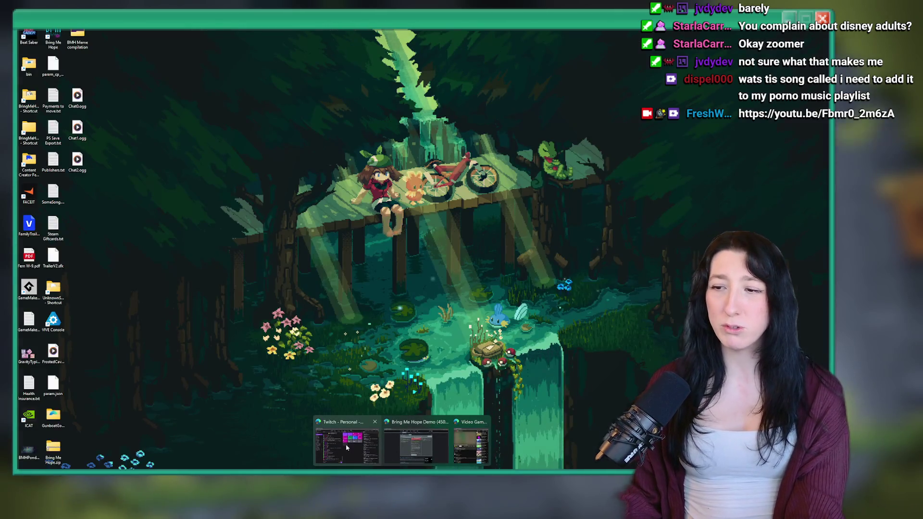
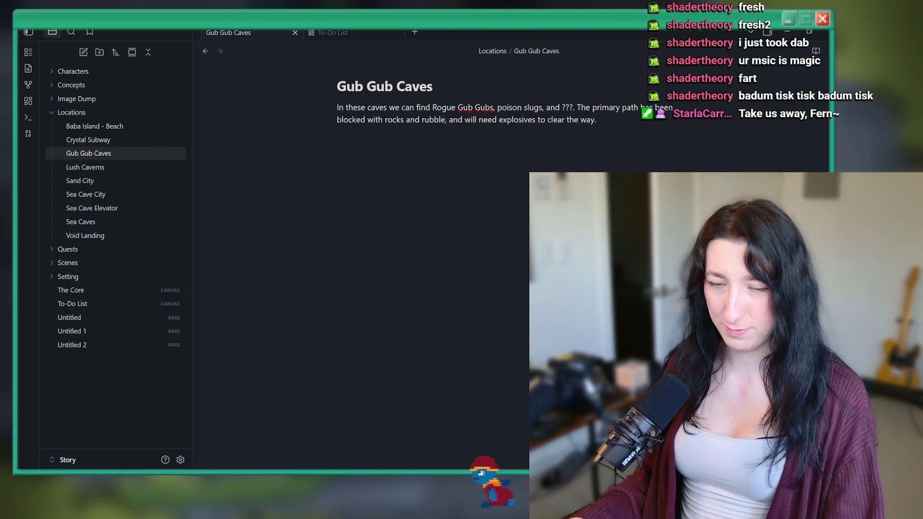
# Bring up Windows search over the Obsidian notes.
pyautogui.moveTo(420, 469)
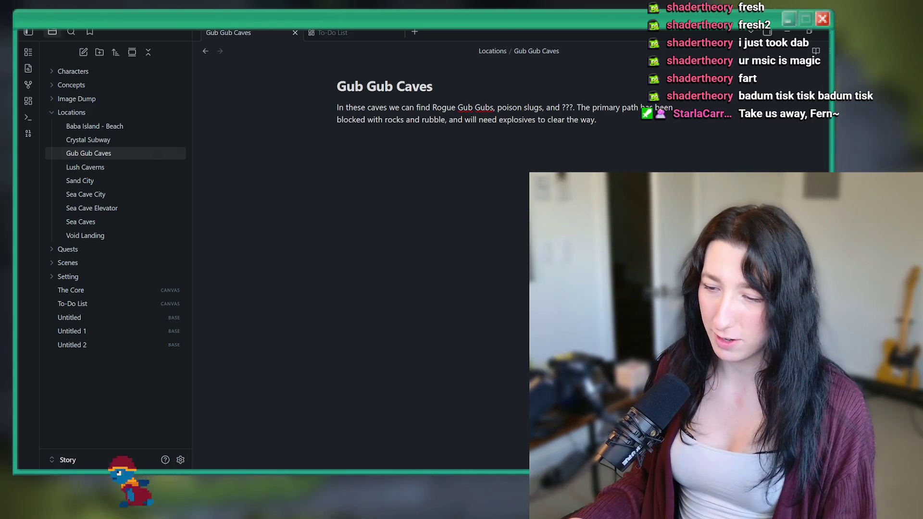
pyautogui.press('super')
# Launch FL Studio from search and add an FPC drum channel.
pyautogui.write('fl')
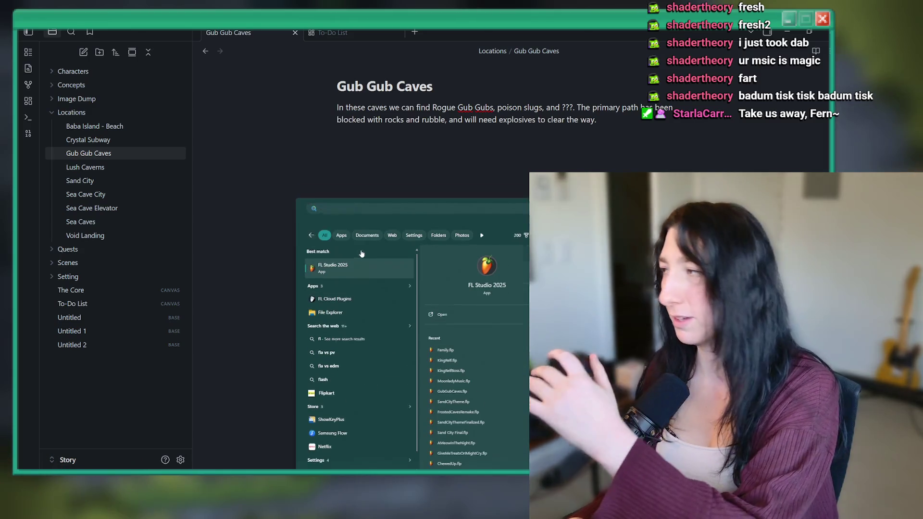
pyautogui.press('Return')
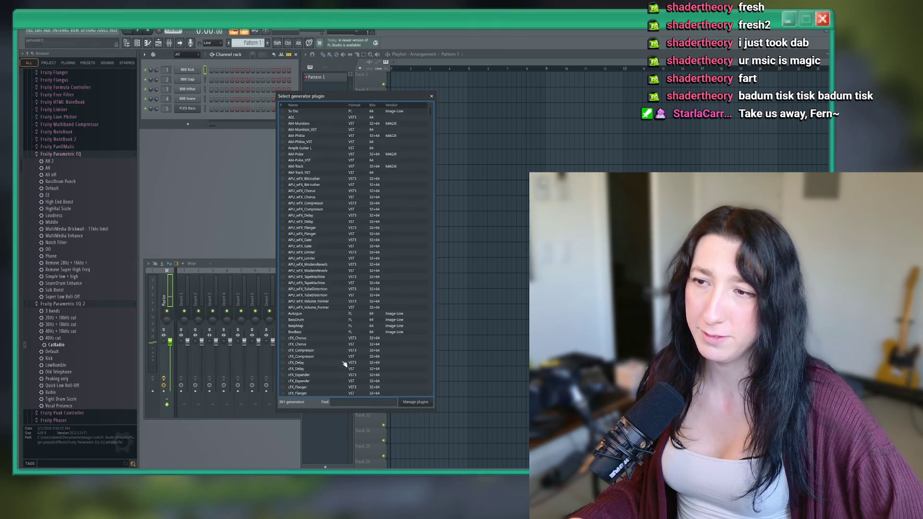
pyautogui.write('fgp')
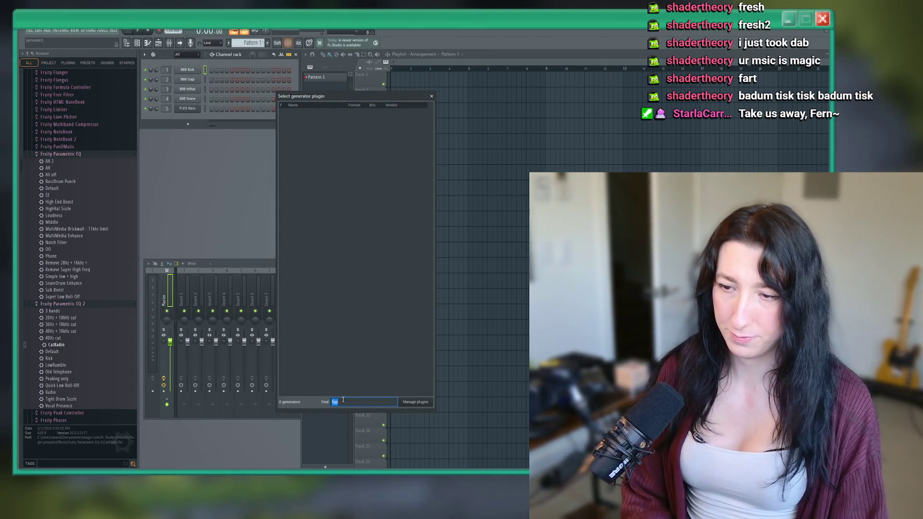
pyautogui.write('fpc')
pyautogui.press('Return')
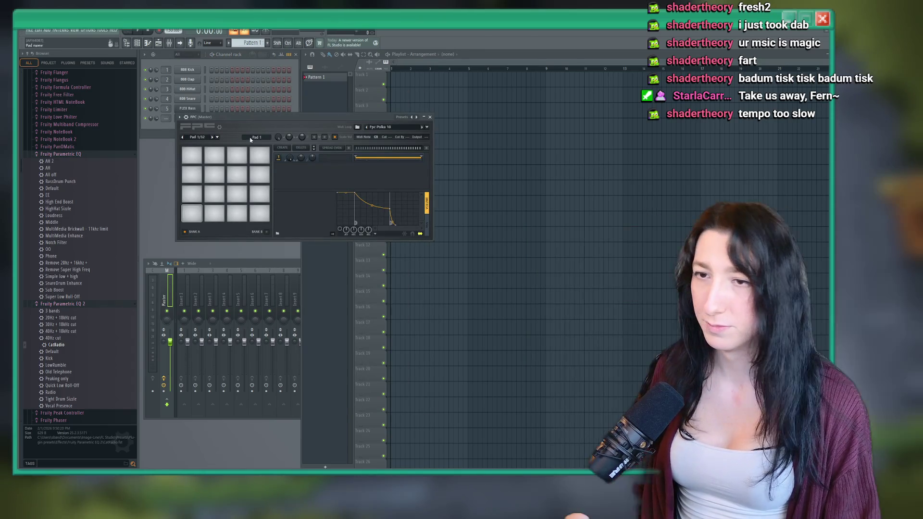
# Load the HQ Rock Kit preset into FPC and open that channel's piano roll.
pyautogui.click(180, 118)
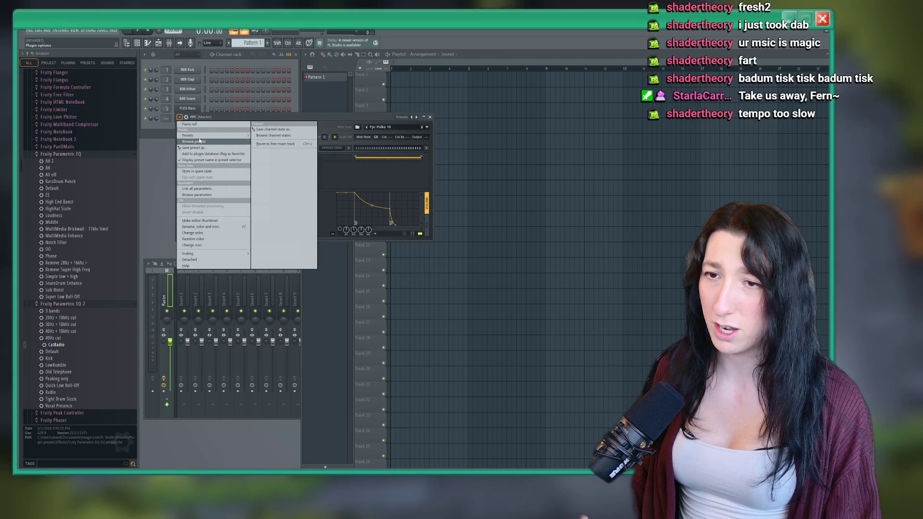
pyautogui.moveTo(282, 140)
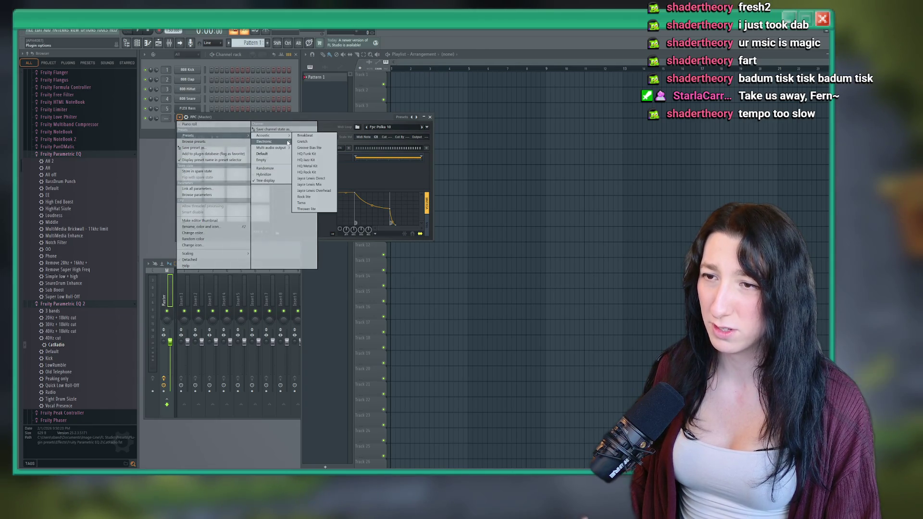
pyautogui.click(313, 172)
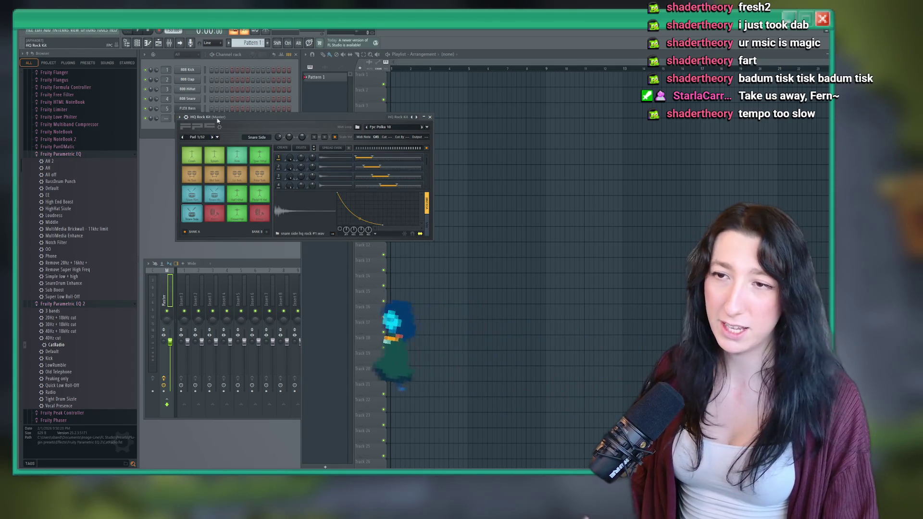
pyautogui.moveTo(218, 120); pyautogui.dragTo(324, 180)
pyautogui.rightClick(198, 118)
pyautogui.click(216, 122)
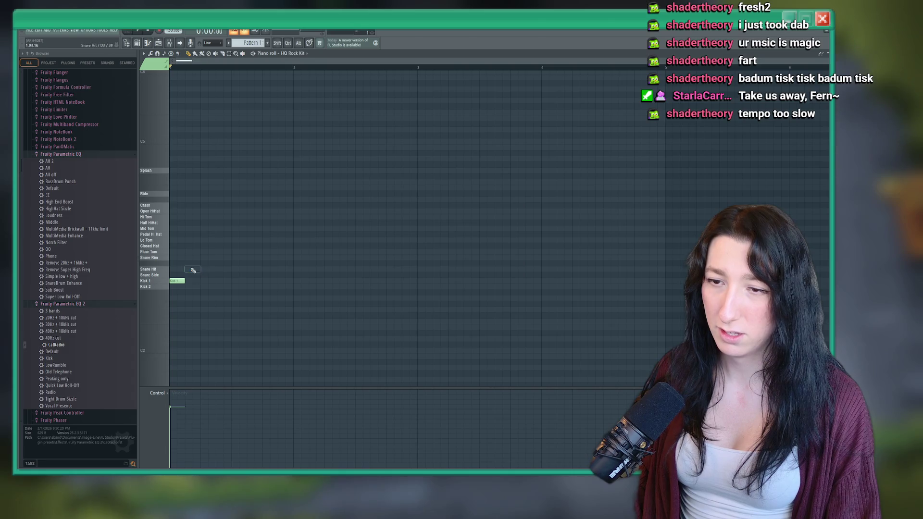
# Lengthen the first Kick 1 note to four steps, follow it with a Snare Hit, and preview.
pyautogui.rightClick(202, 282)
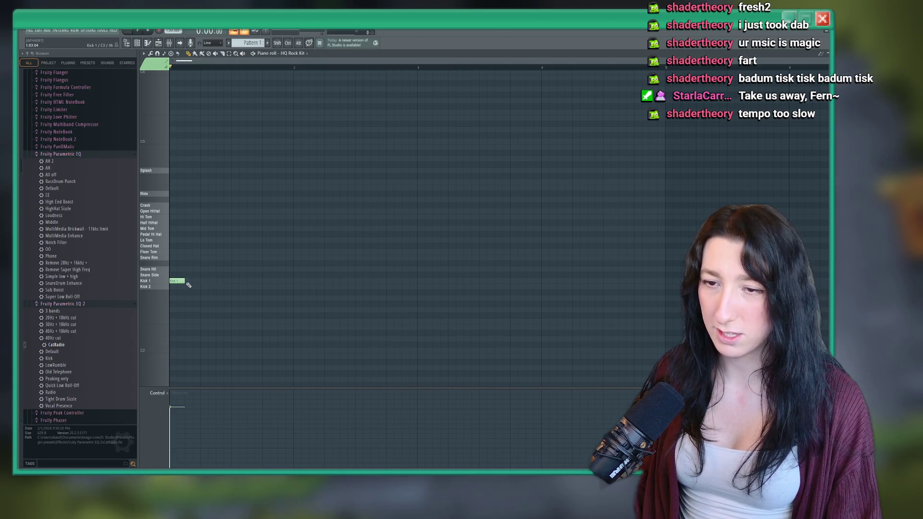
pyautogui.moveTo(193, 281); pyautogui.dragTo(200, 282)
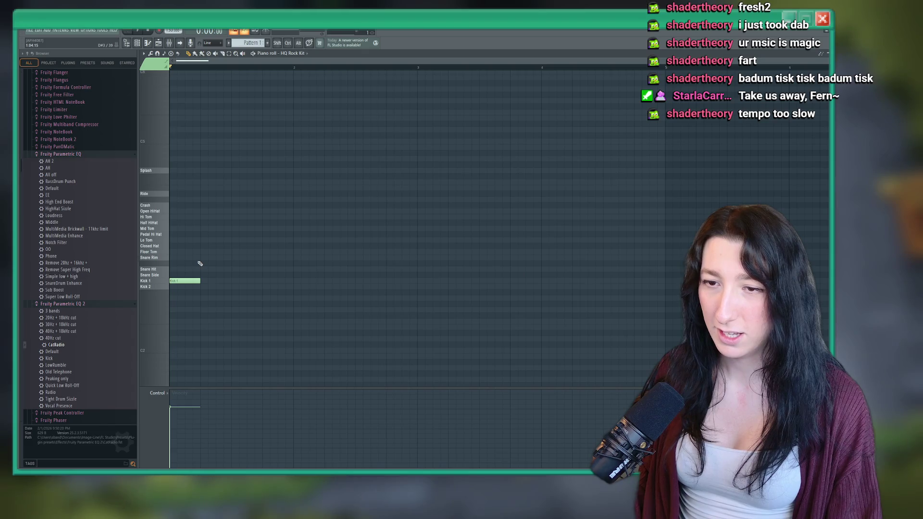
pyautogui.click(204, 269)
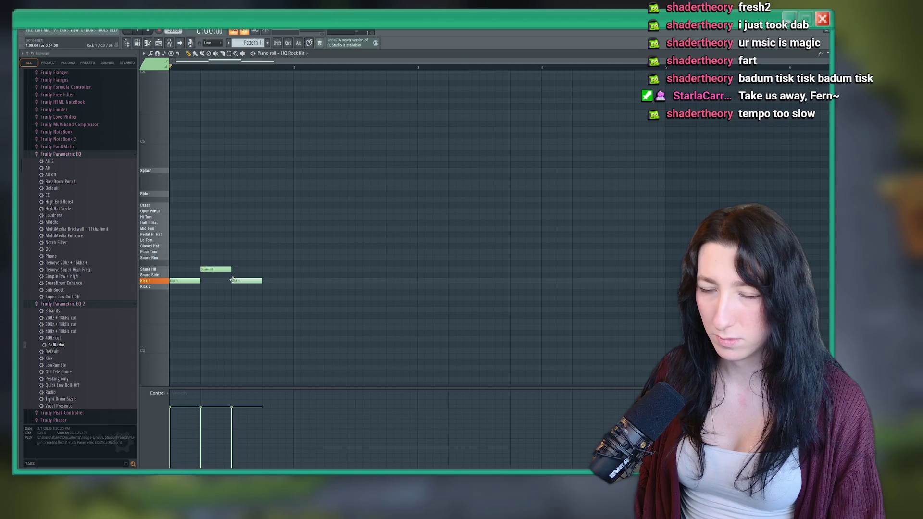
pyautogui.press('space')
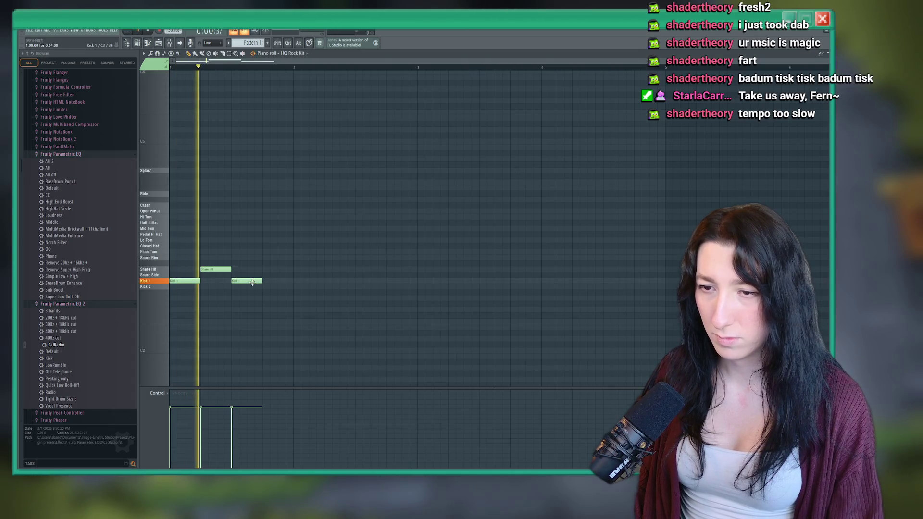
# Shorten the second Kick 1 note, add another Kick 1 after it, then close and play.
pyautogui.moveTo(262, 281); pyautogui.dragTo(247, 281)
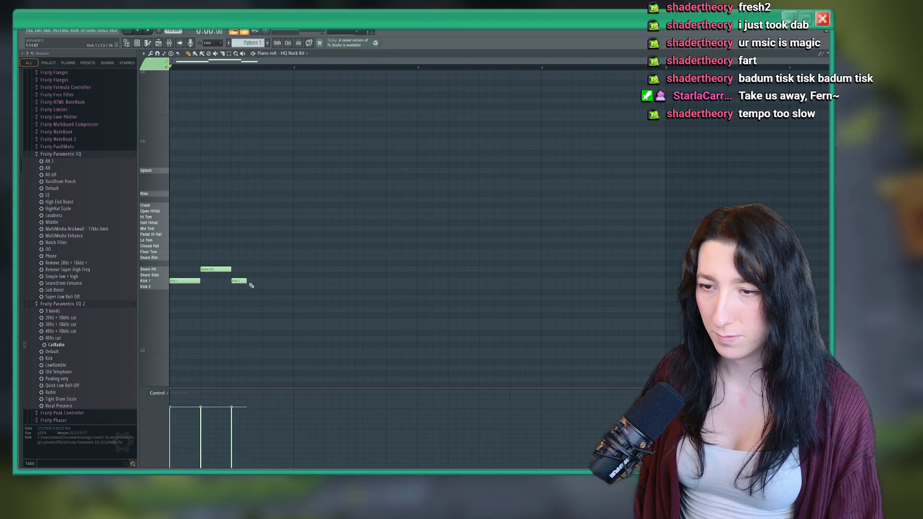
pyautogui.click(250, 280)
pyautogui.click(217, 270)
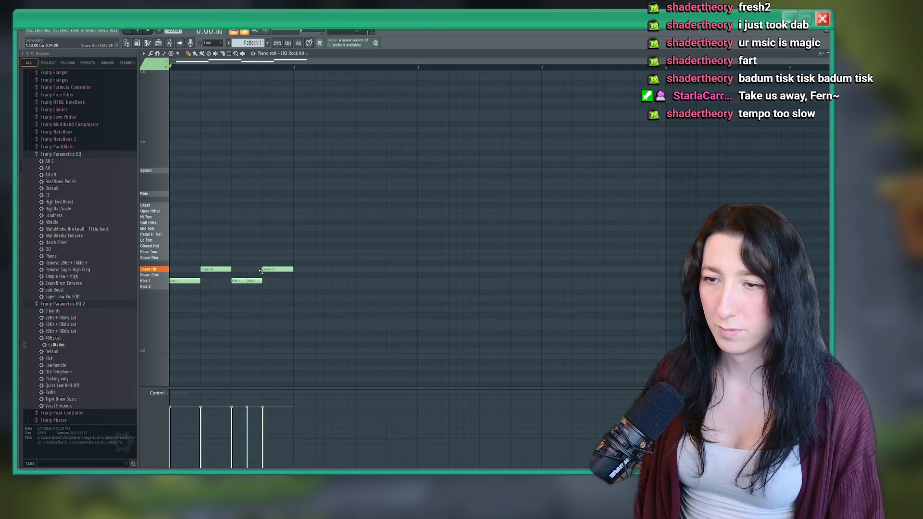
pyautogui.press('F7')
pyautogui.press('space')
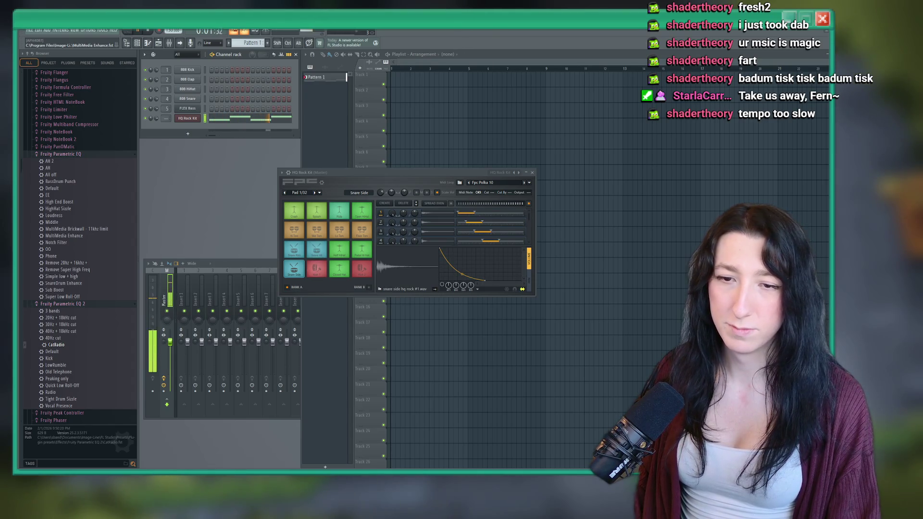
# Stop playback, bring the Playlist forward with F5, and replay the beat once.
pyautogui.press('space')
pyautogui.press('F5')
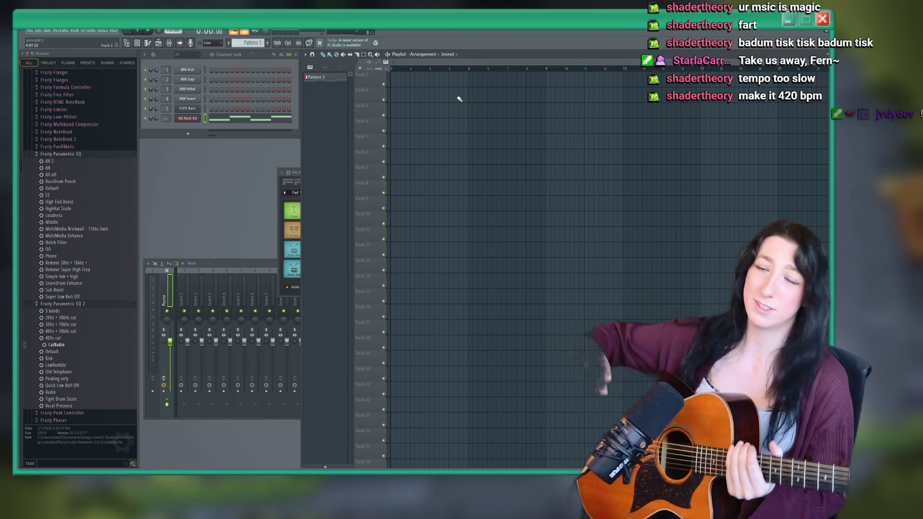
pyautogui.press('space')
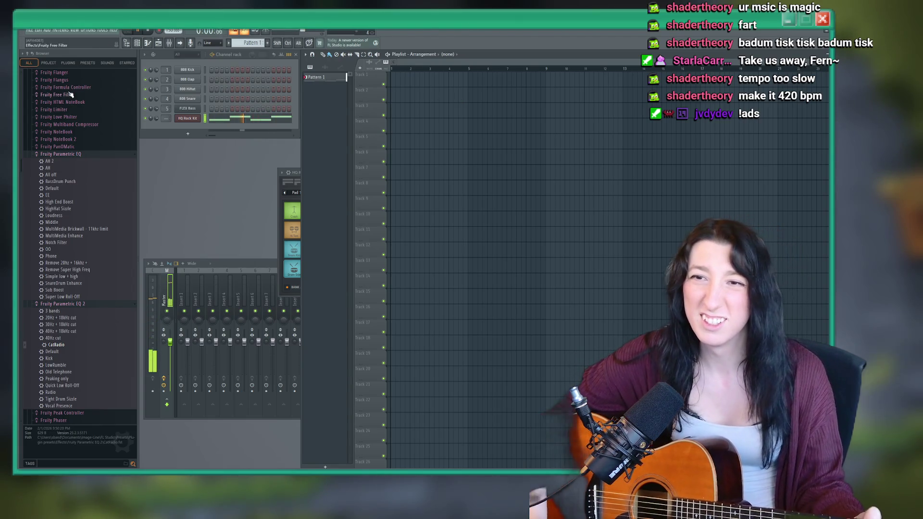
pyautogui.press('space')
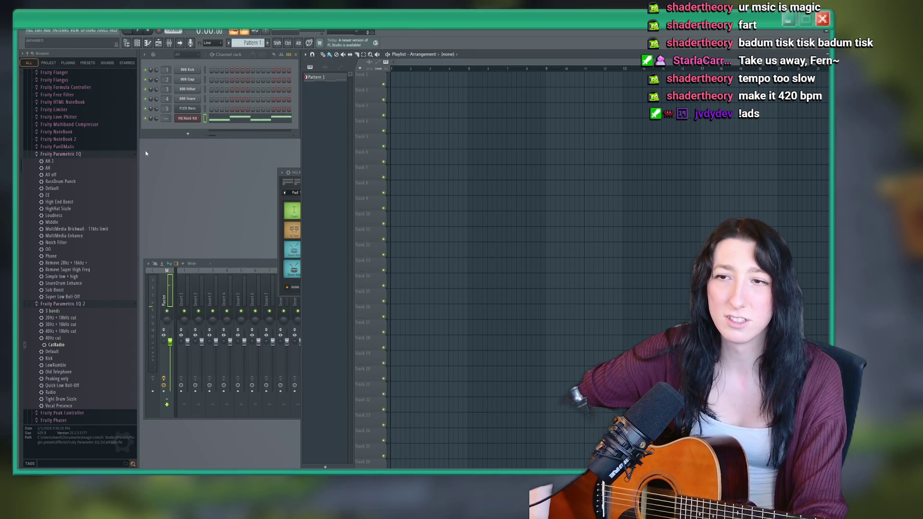
# In the HQ Rock Kit piano roll, redraw and lengthen the middle Kick 1 notes, then close it.
pyautogui.rightClick(189, 118)
pyautogui.click(216, 118)
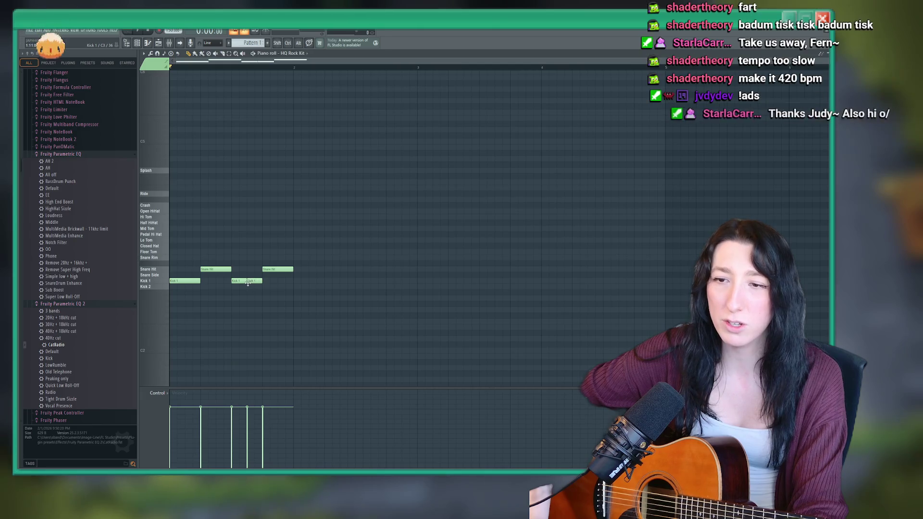
pyautogui.click(242, 281)
pyautogui.rightClick(254, 281)
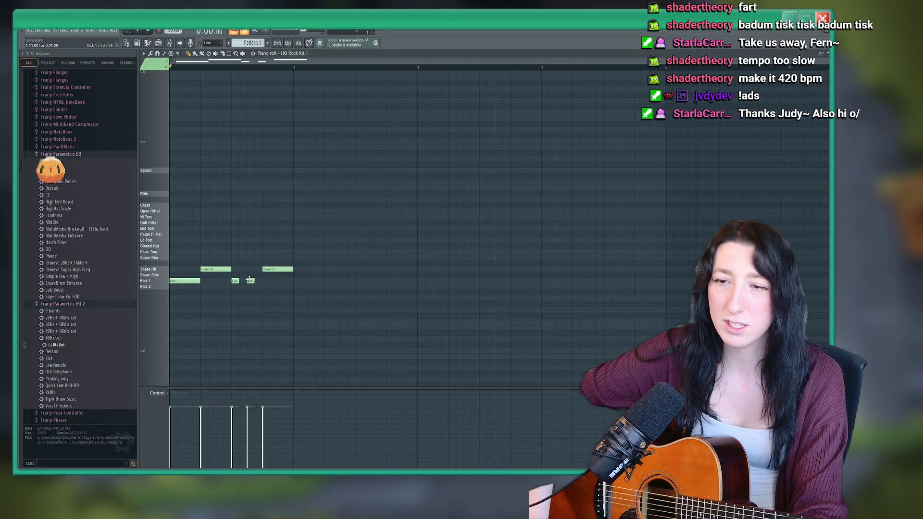
pyautogui.press('space')
pyautogui.press('space')
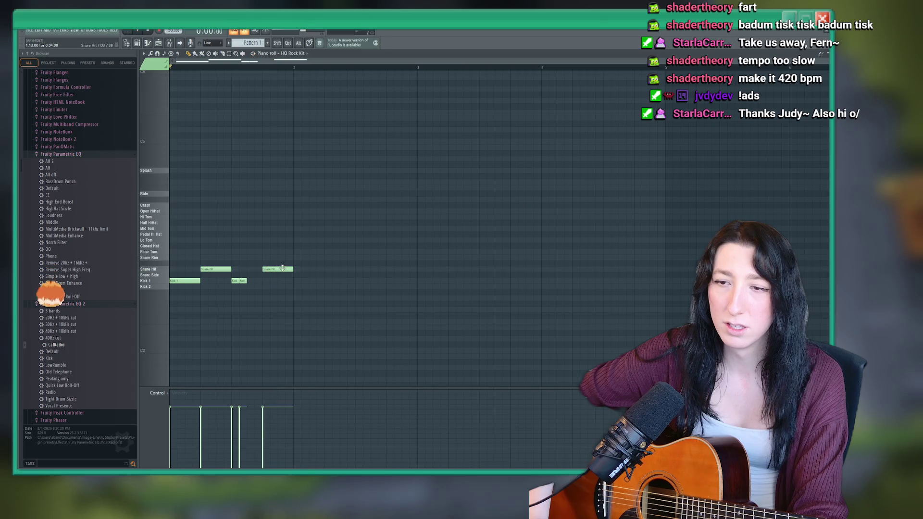
pyautogui.click(251, 280)
pyautogui.moveTo(254, 281); pyautogui.dragTo(260, 279)
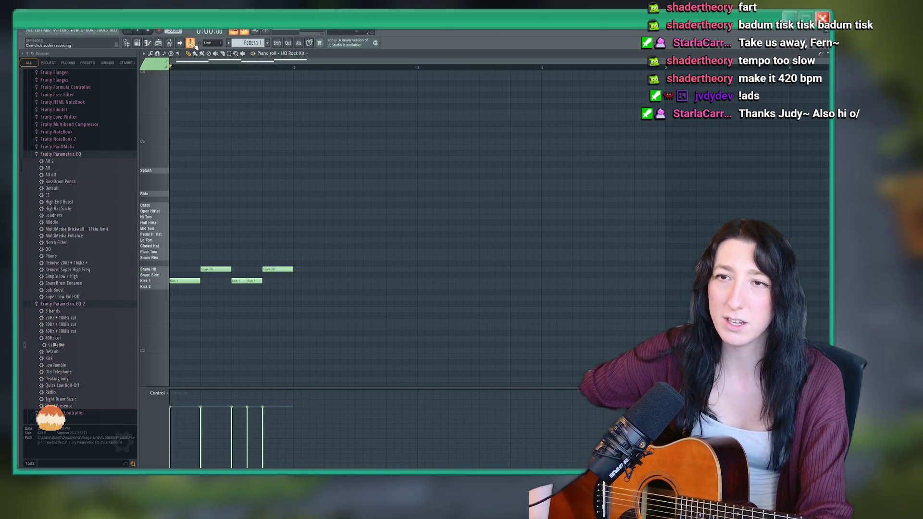
pyautogui.press('F7')
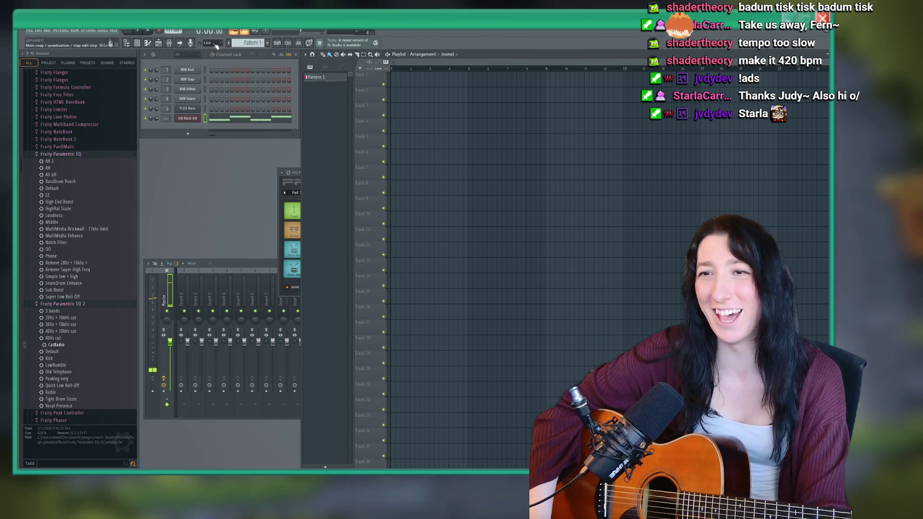
# Play and stop the HQ Rock Kit beat a few times to audition it.
pyautogui.press('space')
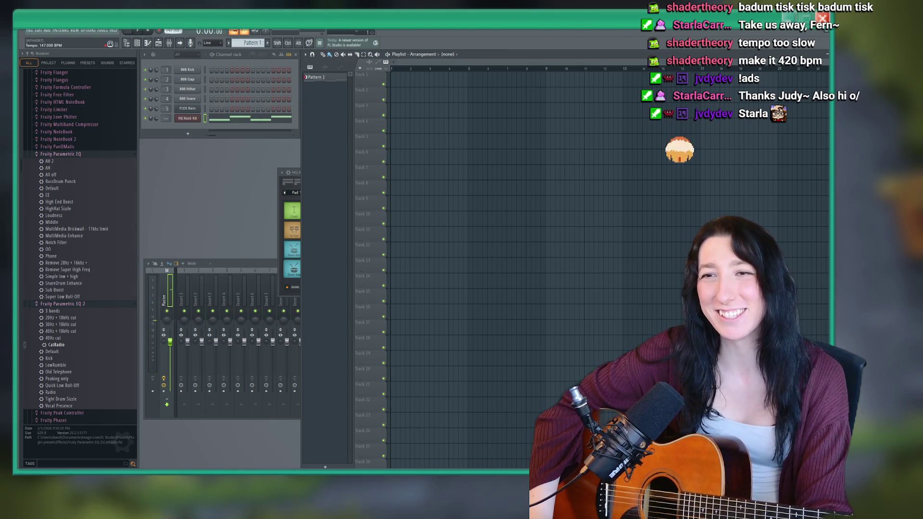
pyautogui.scroll(4, 173, 31)
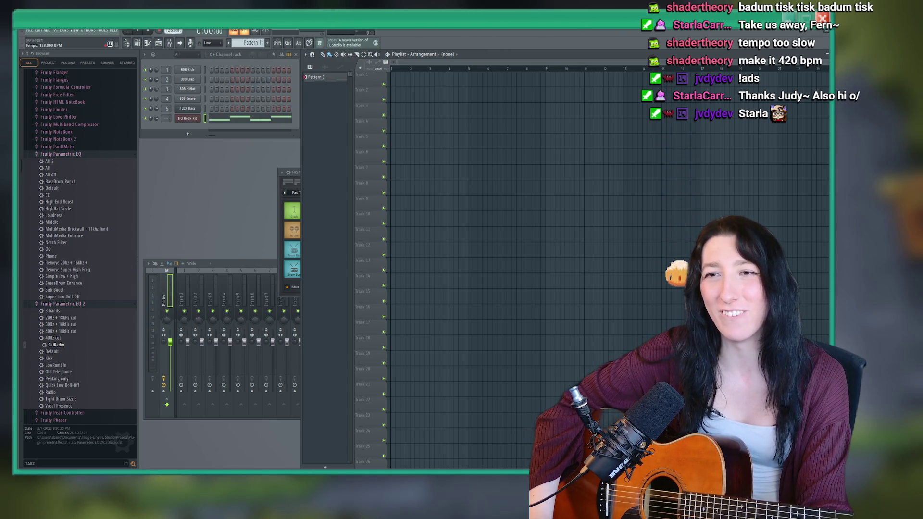
pyautogui.press('space')
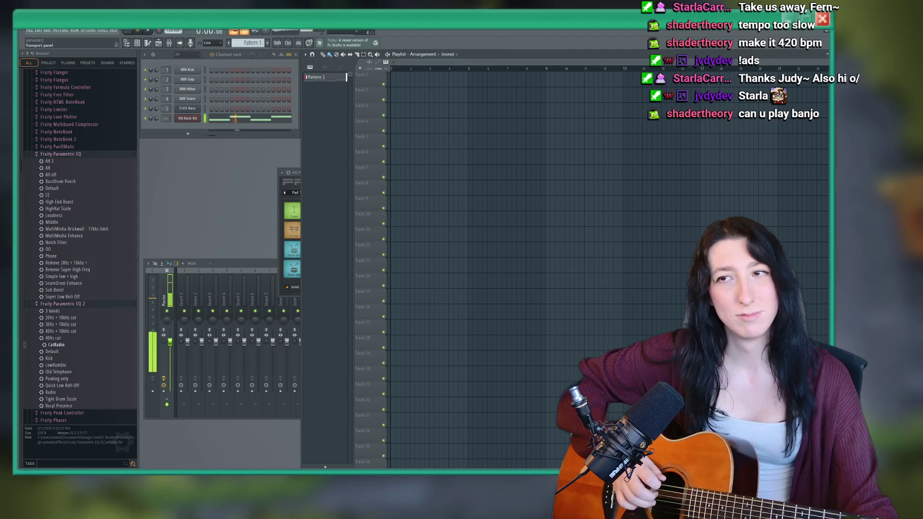
pyautogui.press('space')
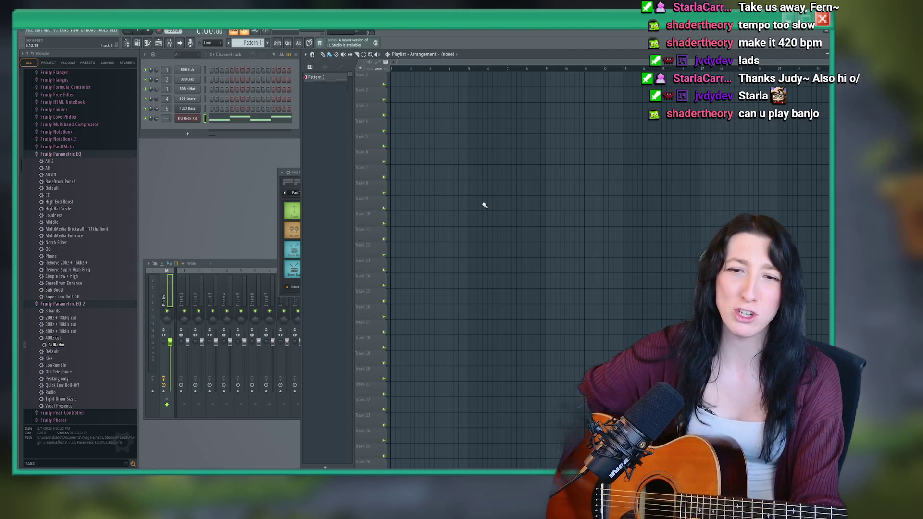
pyautogui.press('space')
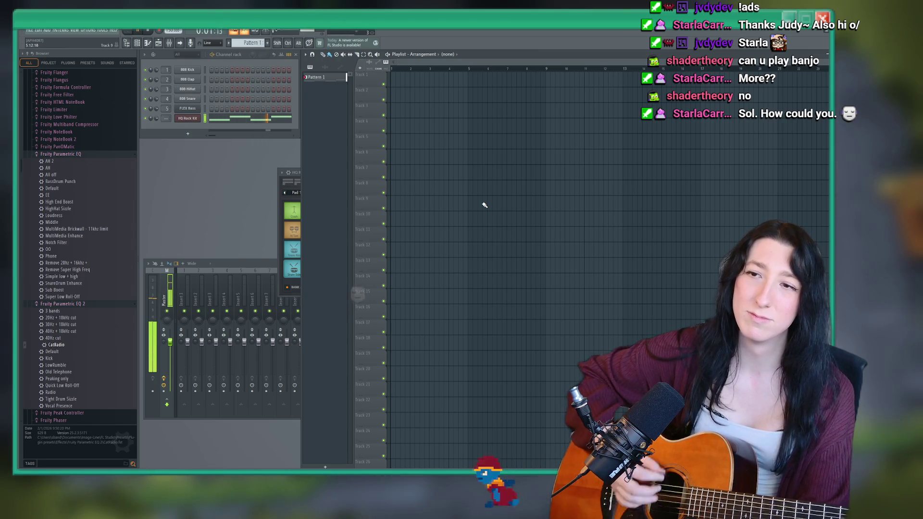
# Stop the song and close the FL Studio project without saving.
pyautogui.press('space')
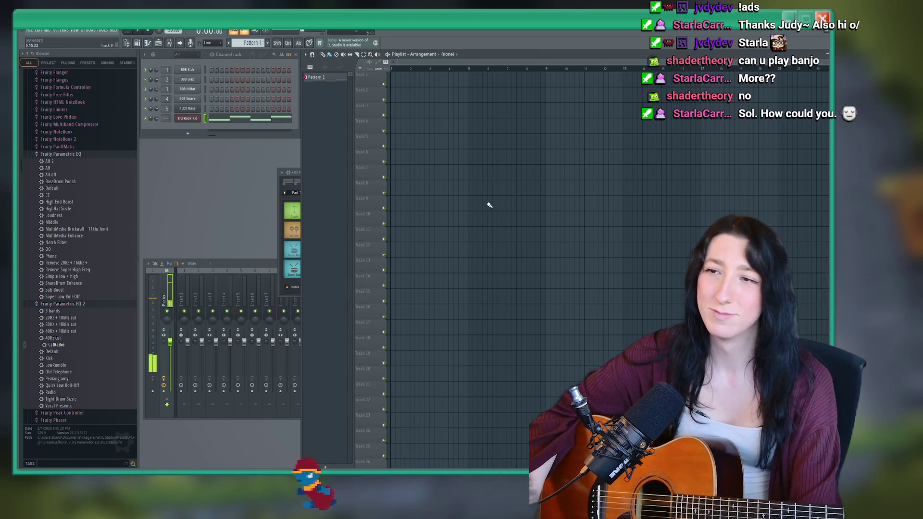
pyautogui.click(800, 41)
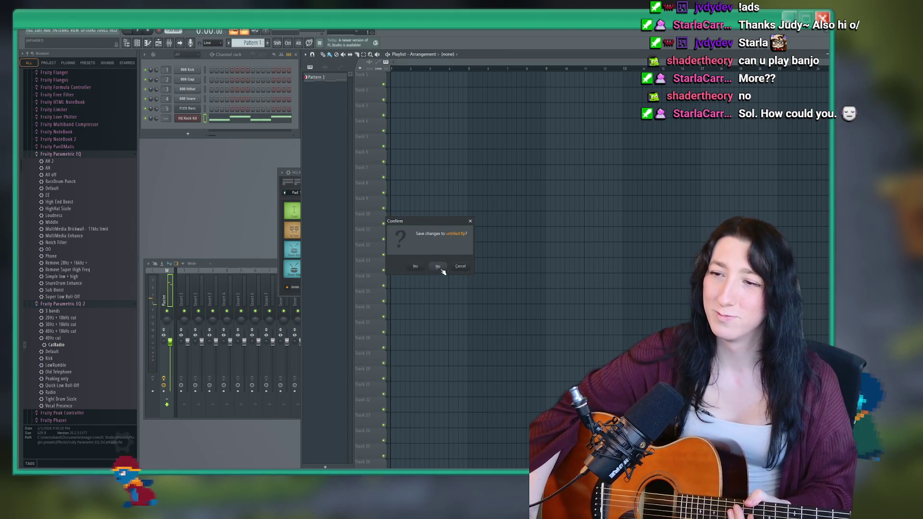
pyautogui.click(439, 265)
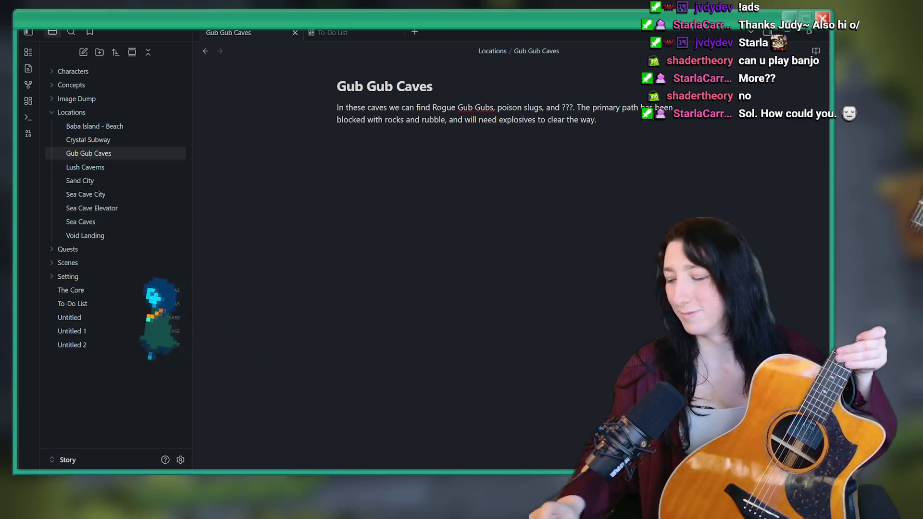
# Append 'The player will have to find a few sticks of dynamite' to the Gub Gub Caves paragraph.
pyautogui.write('The player will have to find a few sticks of dynamite')
# Replace 'dynamite' with 'grenades to blow up the blocked path.' and minimize Obsidian.
pyautogui.press('BackSpace')
pyautogui.press('BackSpace')
pyautogui.press('BackSpace')
pyautogui.write('grenades')
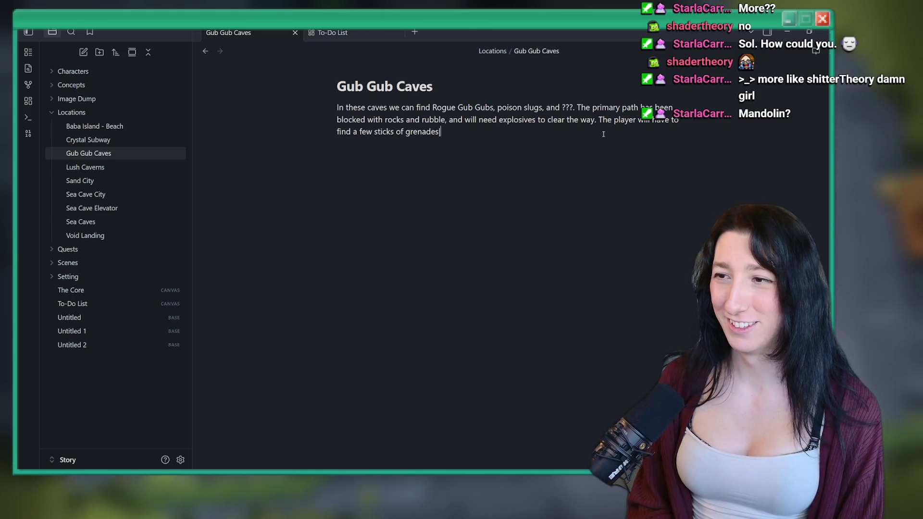
pyautogui.write(' to blow up the blocked path')
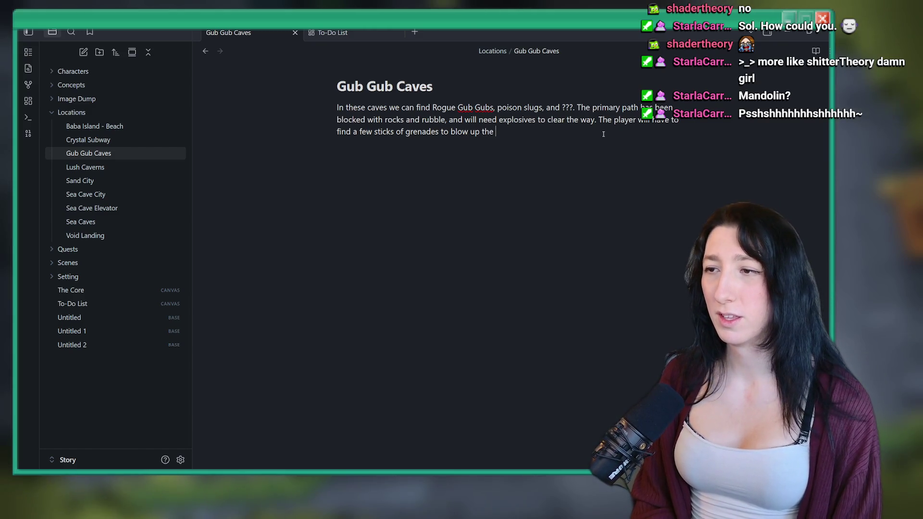
pyautogui.write('.')
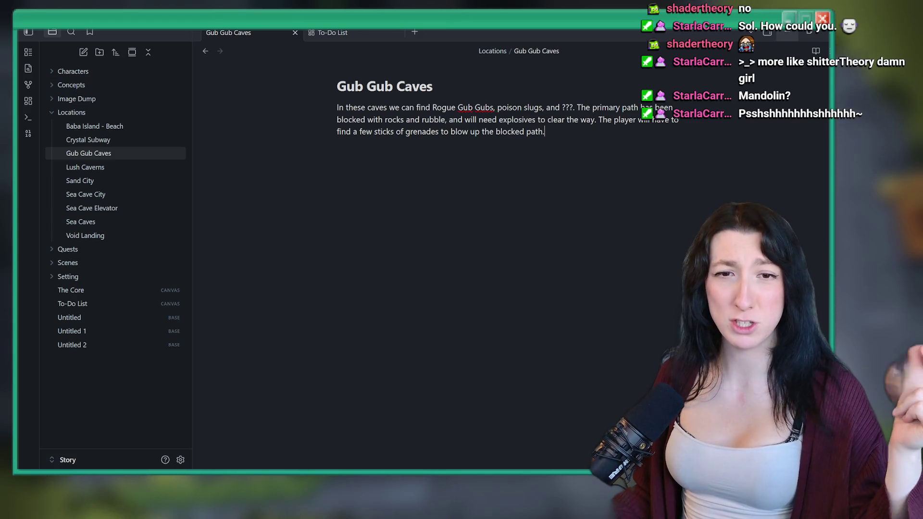
pyautogui.click(790, 17)
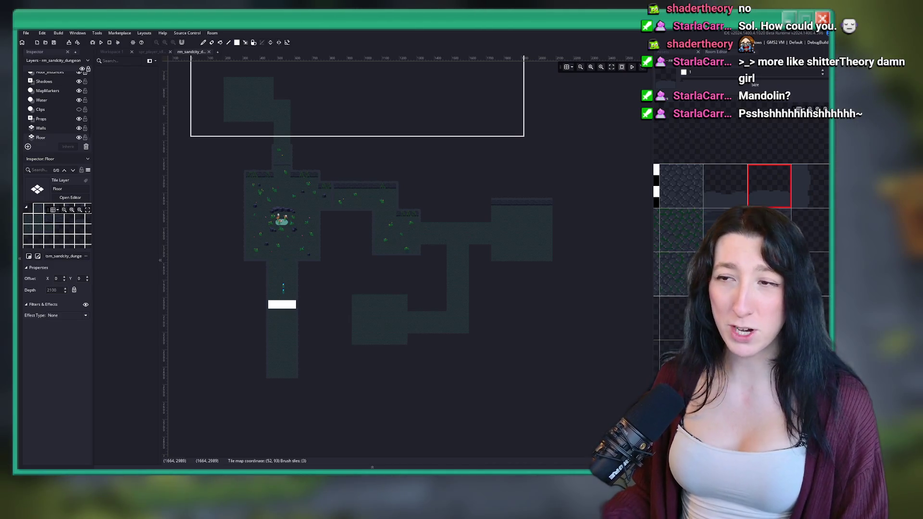
# Paint a floor corridor extending east from the upper room.
pyautogui.scroll(5, 361, 204)
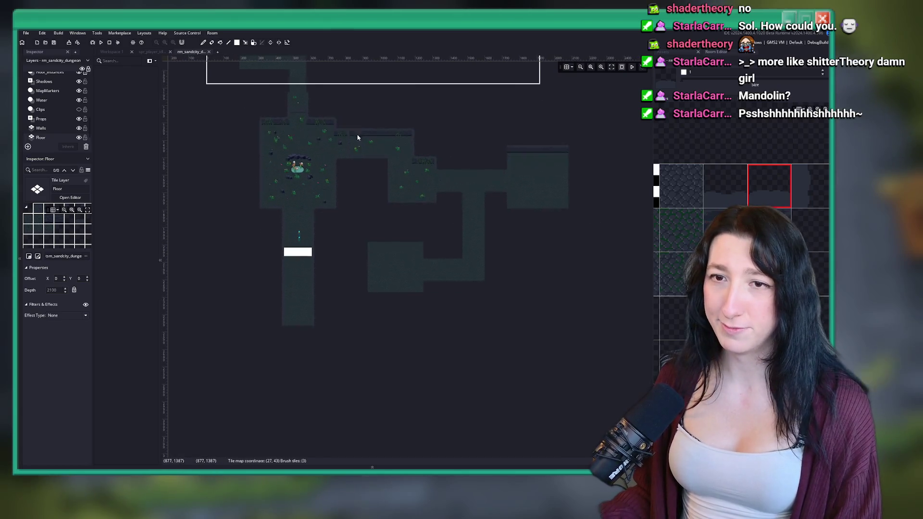
pyautogui.scroll(-5, 361, 205)
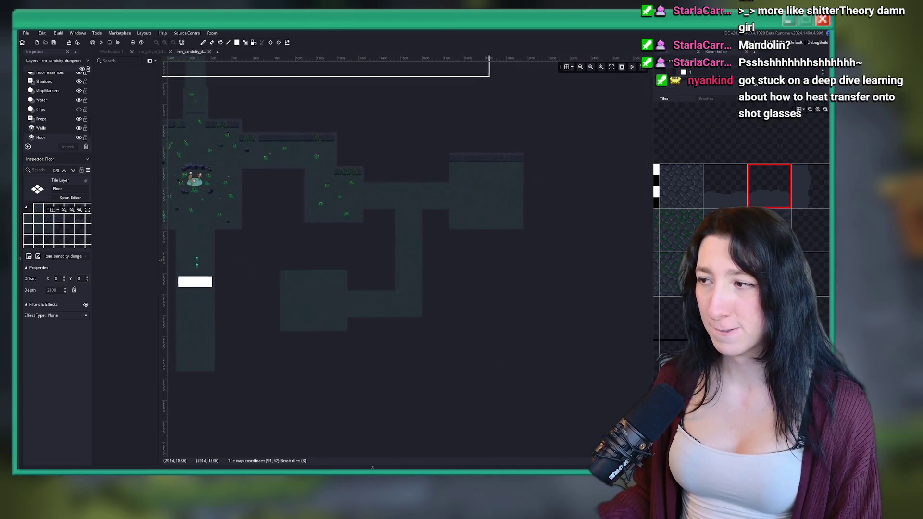
pyautogui.moveTo(437, 209)
pyautogui.mouseDown()
pyautogui.moveTo(340, 244)
pyautogui.moveTo(340, 257)
pyautogui.mouseUp()
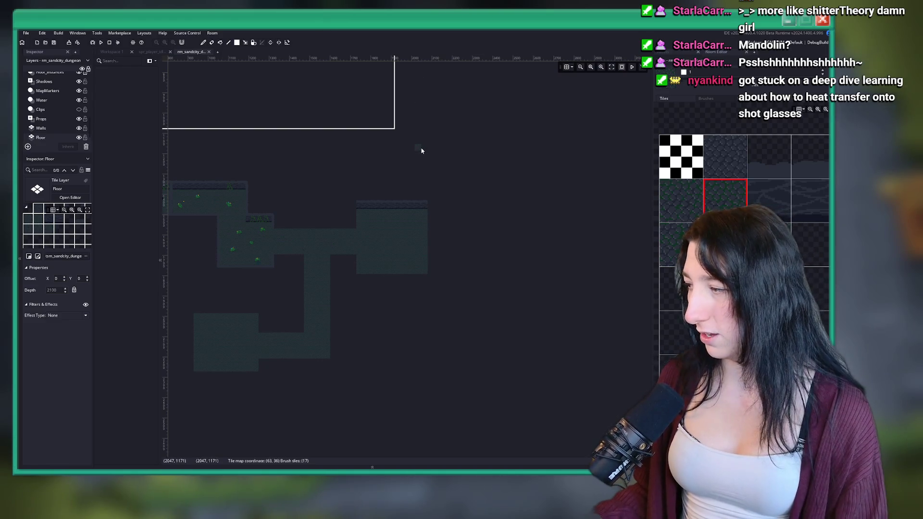
pyautogui.scroll(5, 460, 195)
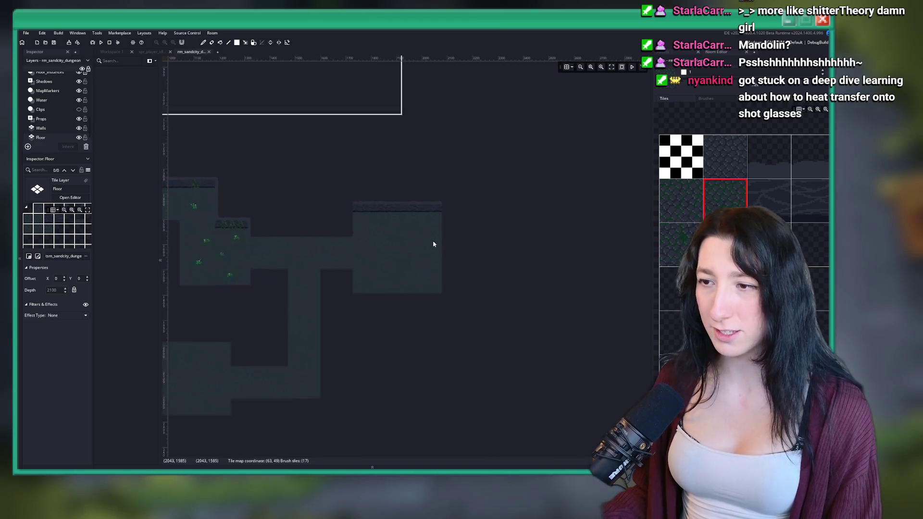
pyautogui.scroll(-2, 488, 217)
pyautogui.scroll(-2, 487, 217)
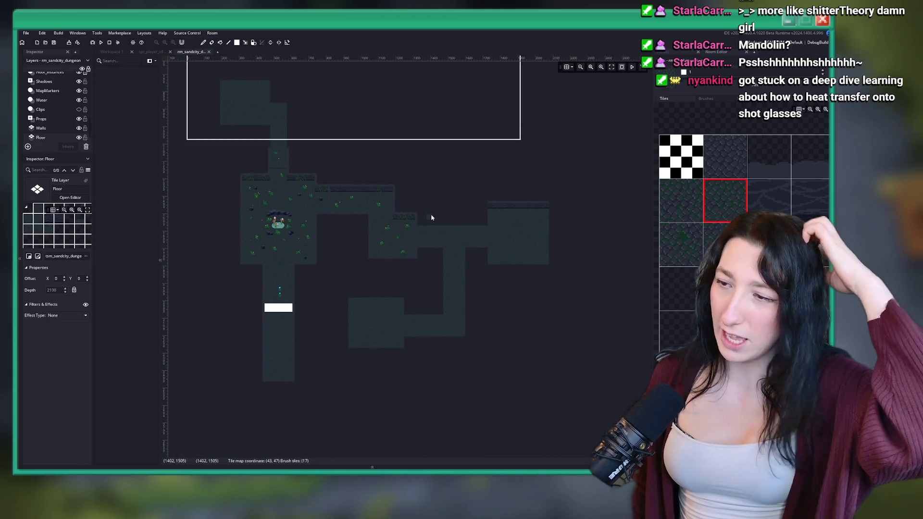
pyautogui.scroll(4, 305, 233)
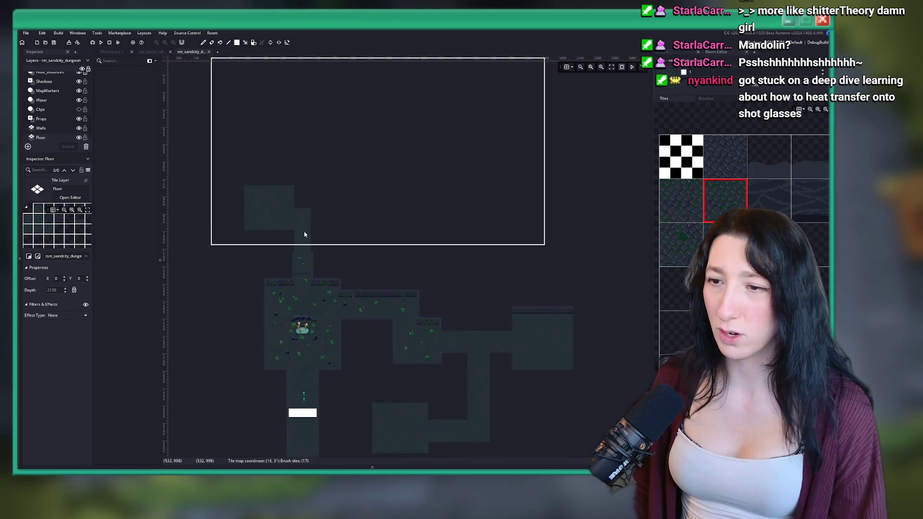
pyautogui.scroll(1, 297, 255)
pyautogui.moveTo(299, 253)
pyautogui.mouseDown()
pyautogui.moveTo(385, 293)
pyautogui.moveTo(445, 282)
pyautogui.mouseUp()
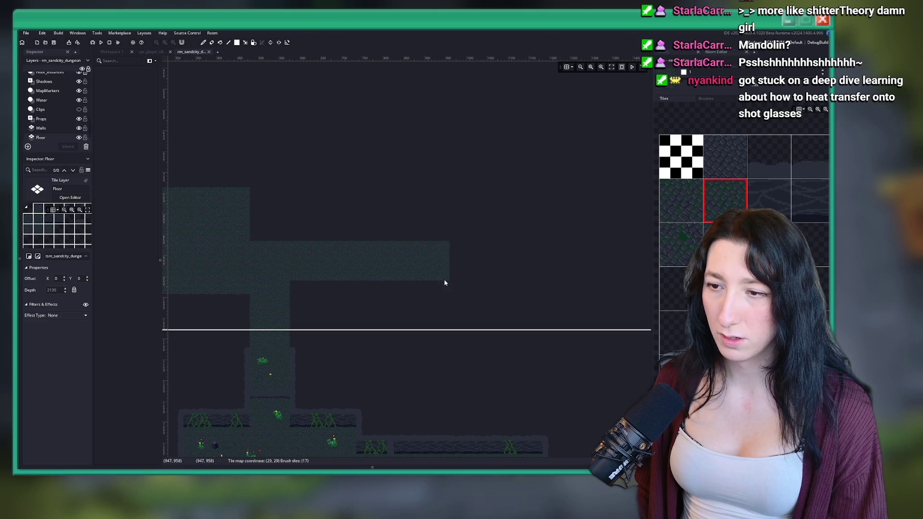
# Paint a floor branch rising from the corridor's end, undoing part of it.
pyautogui.scroll(3, 379, 262)
pyautogui.scroll(-3, 427, 239)
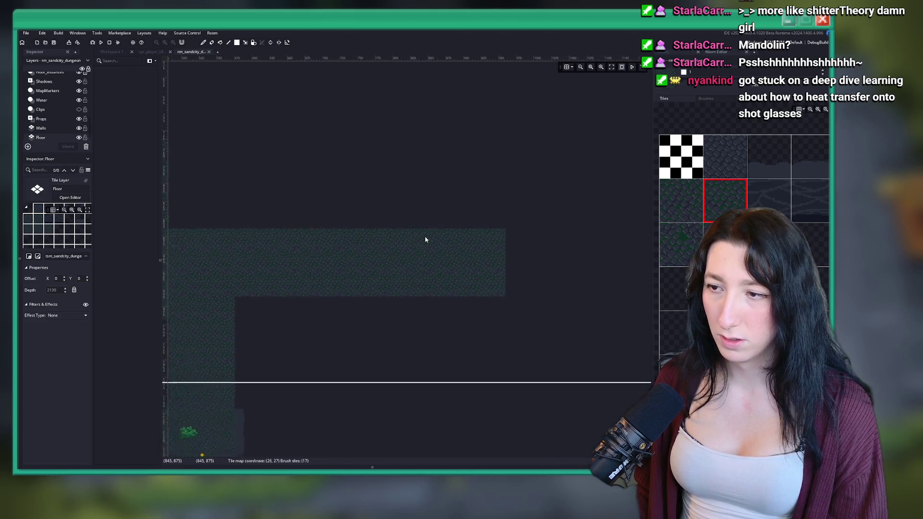
pyautogui.scroll(-2, 423, 173)
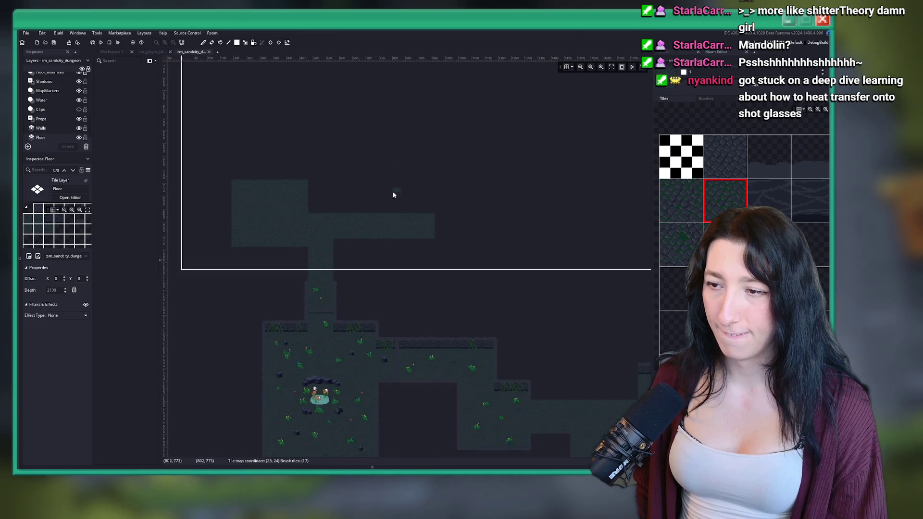
pyautogui.scroll(1, 399, 201)
pyautogui.scroll(1, 401, 203)
pyautogui.moveTo(416, 254); pyautogui.dragTo(386, 140)
pyautogui.hotkey('ctrl', 'z')
pyautogui.scroll(-4, 400, 158)
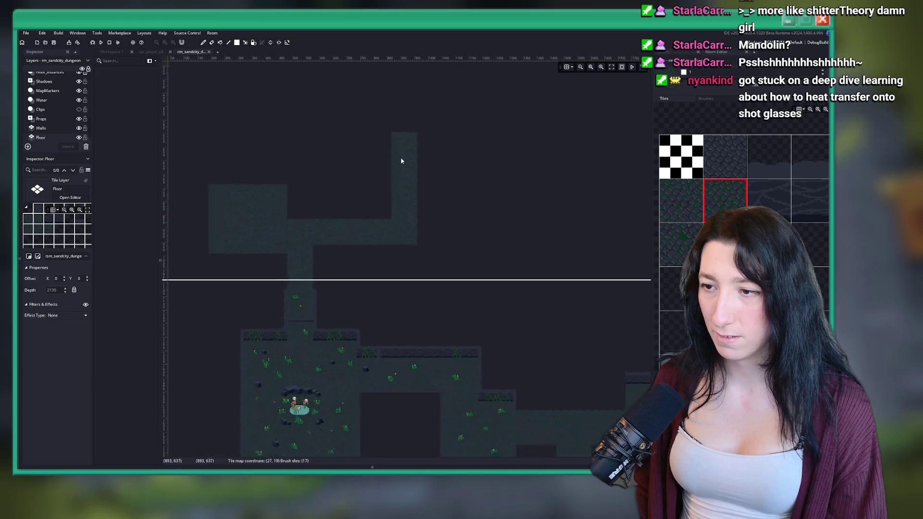
# Extend the upper floor corridor several more tiles to the right.
pyautogui.moveTo(356, 247); pyautogui.dragTo(443, 233)
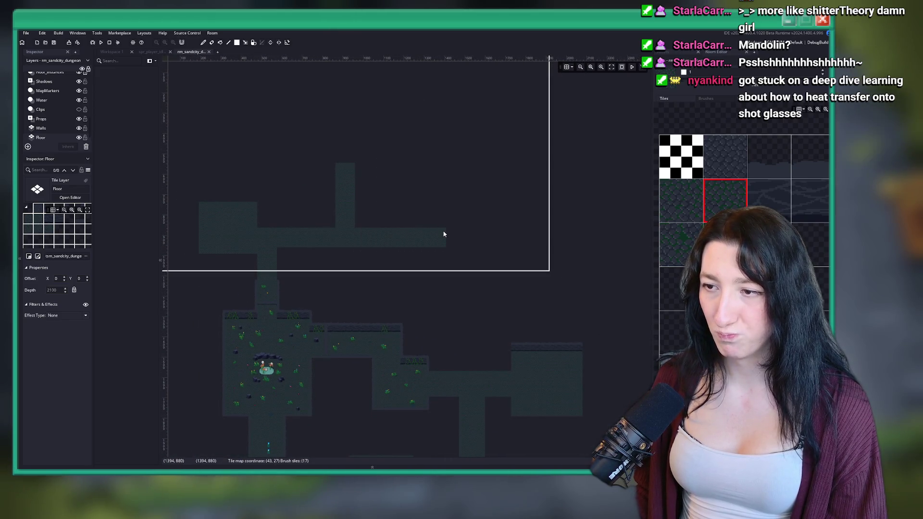
pyautogui.click(439, 251)
pyautogui.scroll(1, 440, 252)
pyautogui.scroll(1, 440, 253)
pyautogui.click(451, 246)
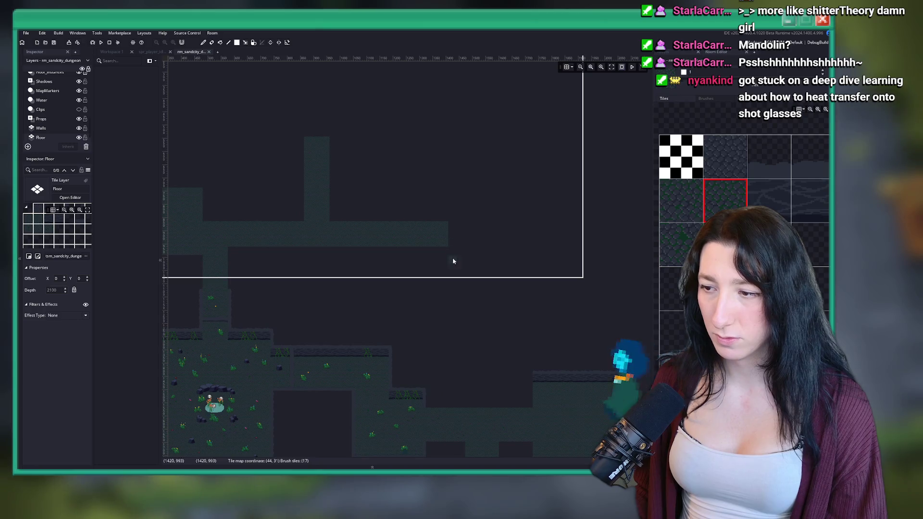
pyautogui.moveTo(464, 227); pyautogui.dragTo(482, 229)
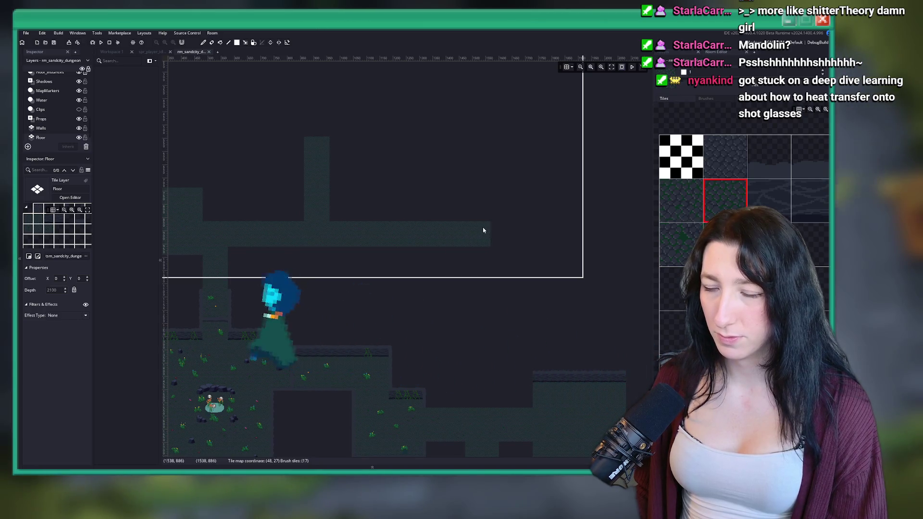
pyautogui.scroll(-3, 375, 295)
pyautogui.scroll(2, 321, 304)
# Fill the gap tiles at the corridor junction with floor.
pyautogui.moveTo(322, 304); pyautogui.dragTo(258, 237)
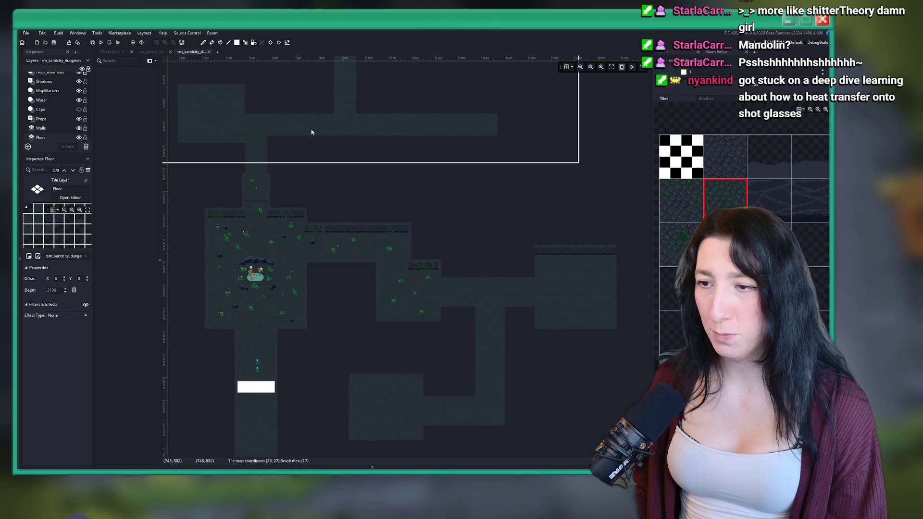
pyautogui.moveTo(435, 280); pyautogui.dragTo(351, 232)
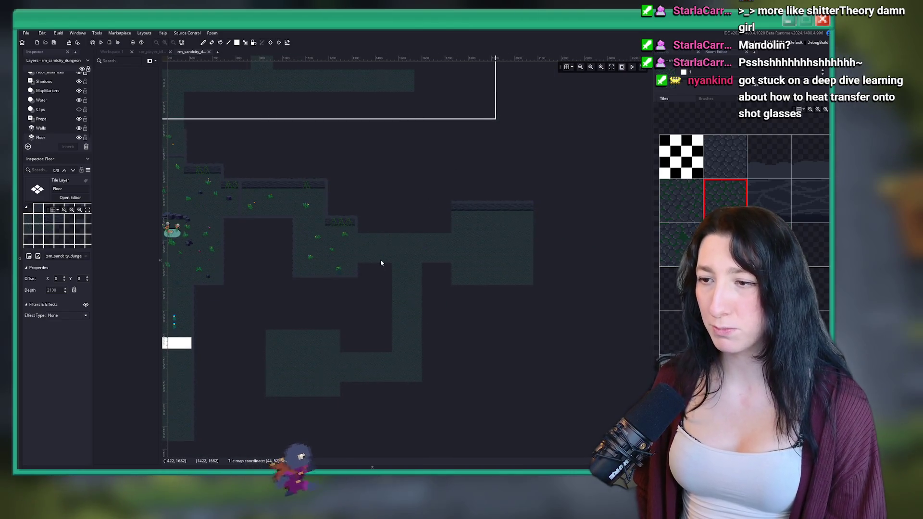
pyautogui.scroll(2, 384, 266)
pyautogui.click(446, 270)
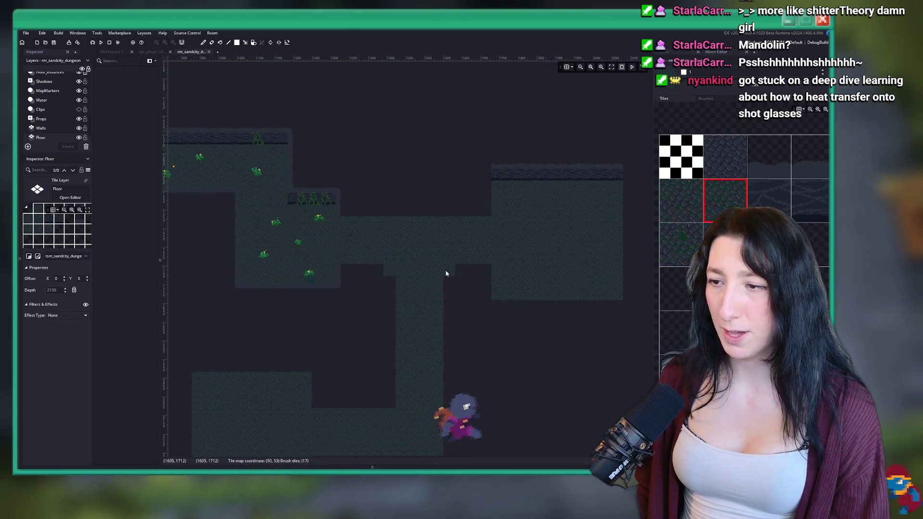
pyautogui.click(392, 212)
pyautogui.click(448, 214)
pyautogui.moveTo(447, 217)
pyautogui.mouseDown()
pyautogui.moveTo(433, 294)
pyautogui.moveTo(392, 230)
pyautogui.moveTo(342, 233)
pyautogui.moveTo(357, 217)
pyautogui.moveTo(416, 203)
pyautogui.mouseUp()
pyautogui.hotkey('ctrl', 'z')
pyautogui.scroll(-1, 403, 250)
pyautogui.scroll(4, 400, 252)
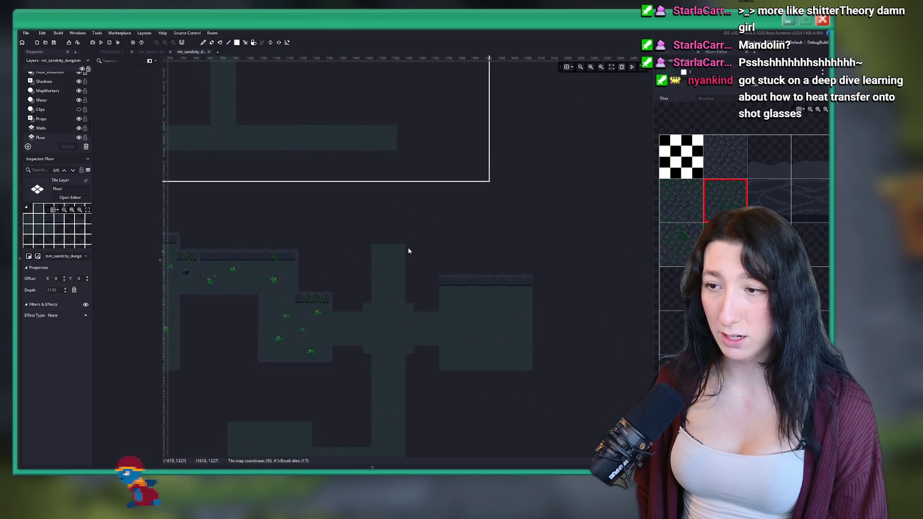
pyautogui.scroll(-3, 335, 221)
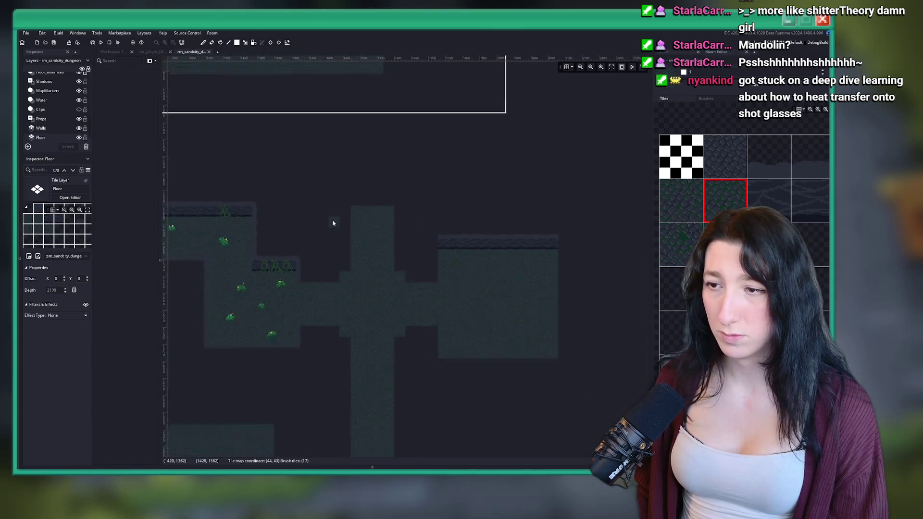
pyautogui.scroll(3, 342, 226)
pyautogui.moveTo(342, 226)
pyautogui.mouseDown()
pyautogui.moveTo(402, 239)
pyautogui.moveTo(424, 214)
pyautogui.moveTo(340, 237)
pyautogui.moveTo(397, 223)
pyautogui.mouseUp()
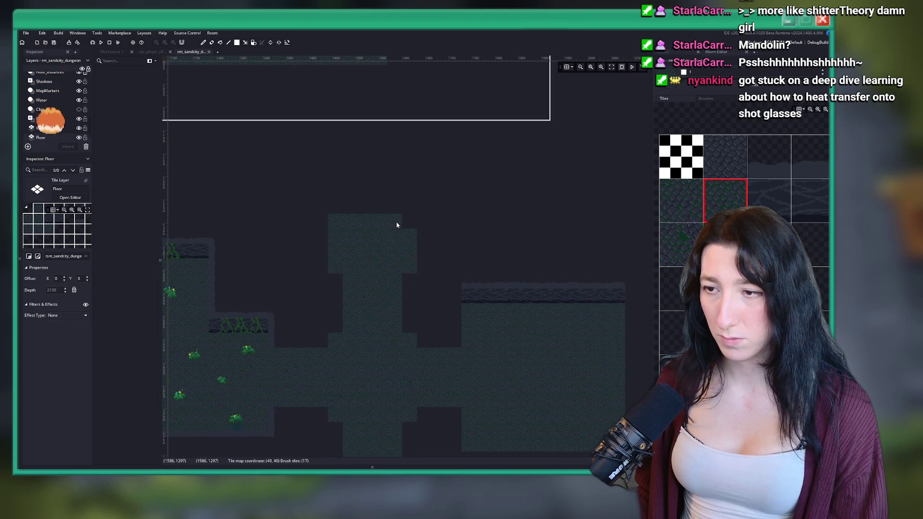
pyautogui.scroll(-2, 410, 223)
pyautogui.scroll(2, 368, 87)
pyautogui.scroll(2, 369, 255)
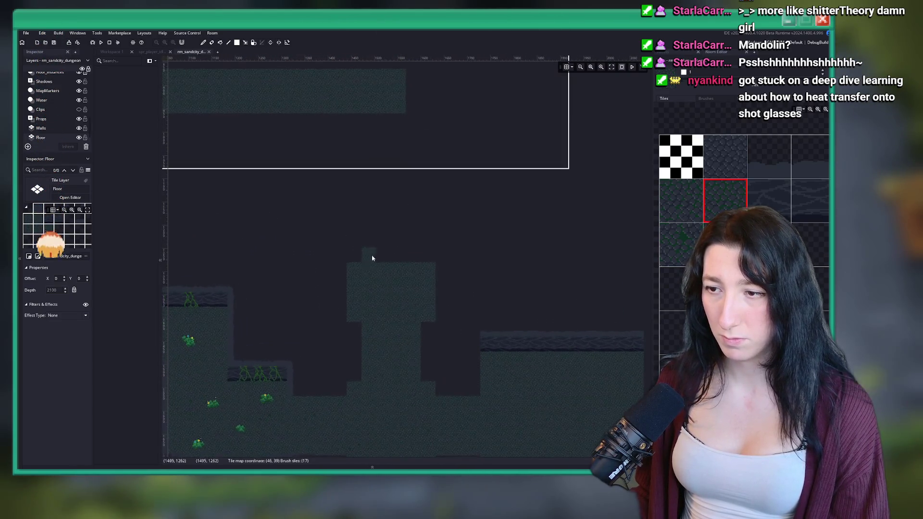
pyautogui.scroll(-3, 357, 262)
pyautogui.scroll(-3, 361, 181)
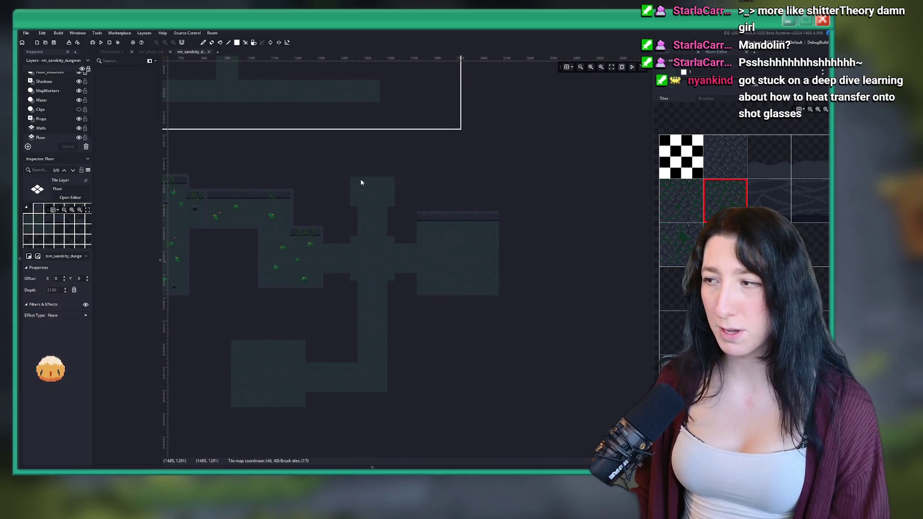
pyautogui.scroll(4, 370, 144)
pyautogui.hscroll(-5, 370, 144)
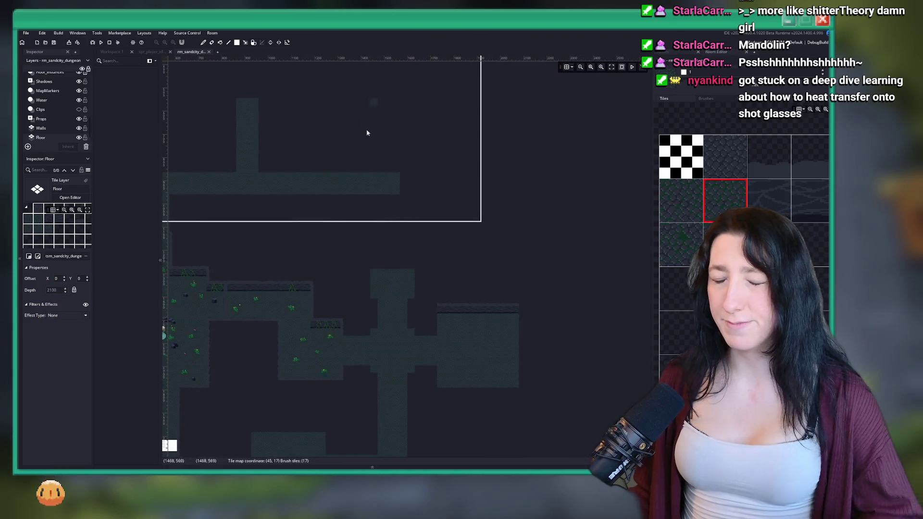
pyautogui.scroll(-5, 456, 139)
pyautogui.hscroll(7, 342, 198)
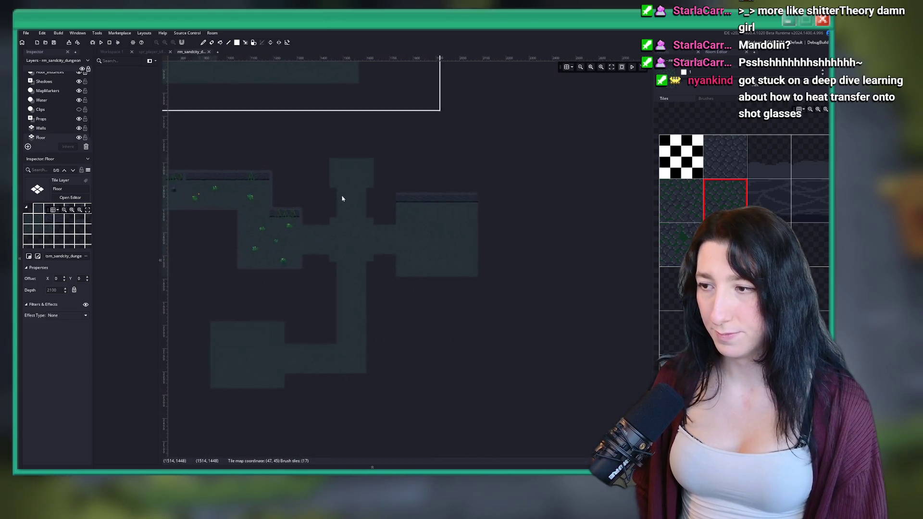
pyautogui.scroll(3, 463, 216)
pyautogui.moveTo(464, 212); pyautogui.dragTo(537, 262)
pyautogui.scroll(-5, 536, 262)
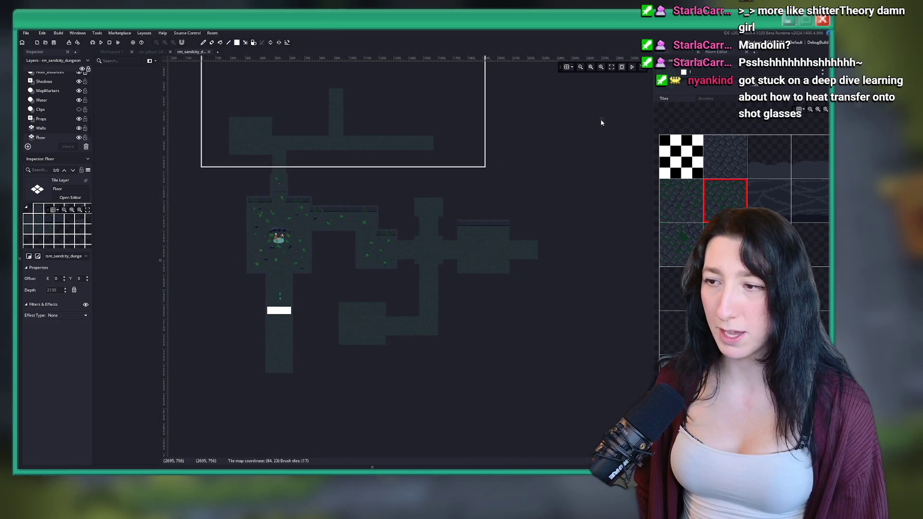
pyautogui.scroll(1, 481, 144)
pyautogui.hscroll(2, 457, 170)
pyautogui.hscroll(2, 457, 169)
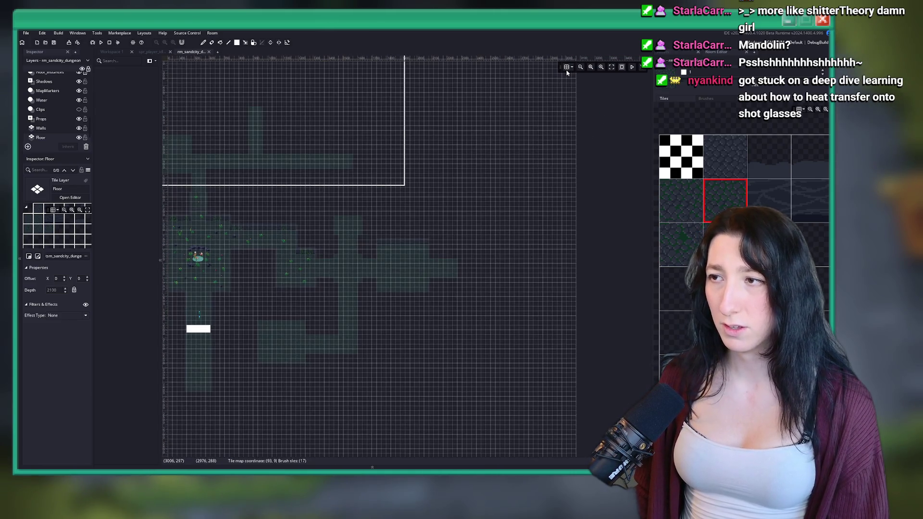
# Widen the corridor top with floor tiles and paint a large floor block above it.
pyautogui.scroll(5, 473, 231)
pyautogui.hscroll(-4, 473, 231)
pyautogui.scroll(5, 515, 117)
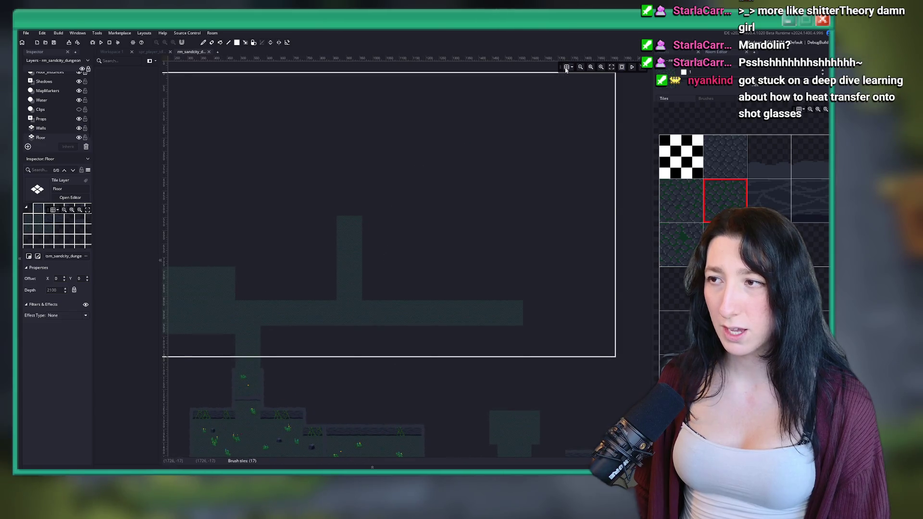
pyautogui.scroll(-5, 433, 214)
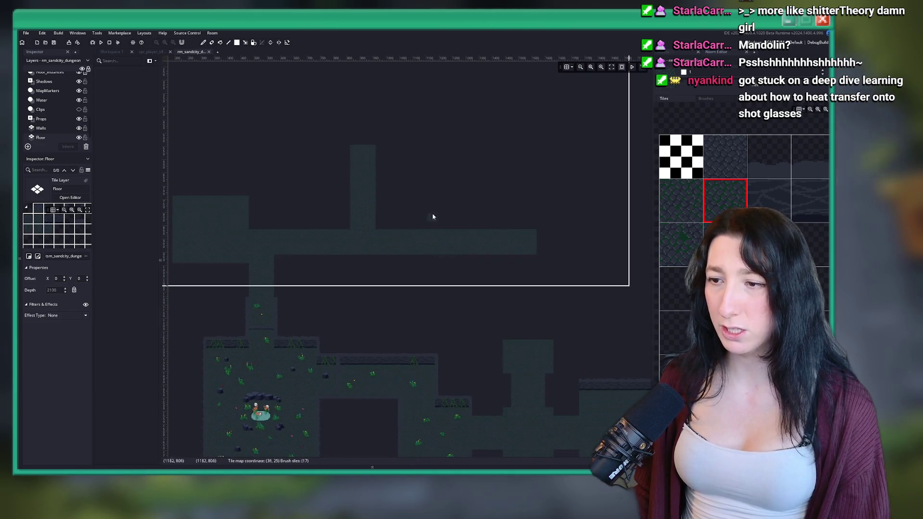
pyautogui.scroll(-2, 376, 129)
pyautogui.scroll(-3, 425, 113)
pyautogui.scroll(6, 428, 140)
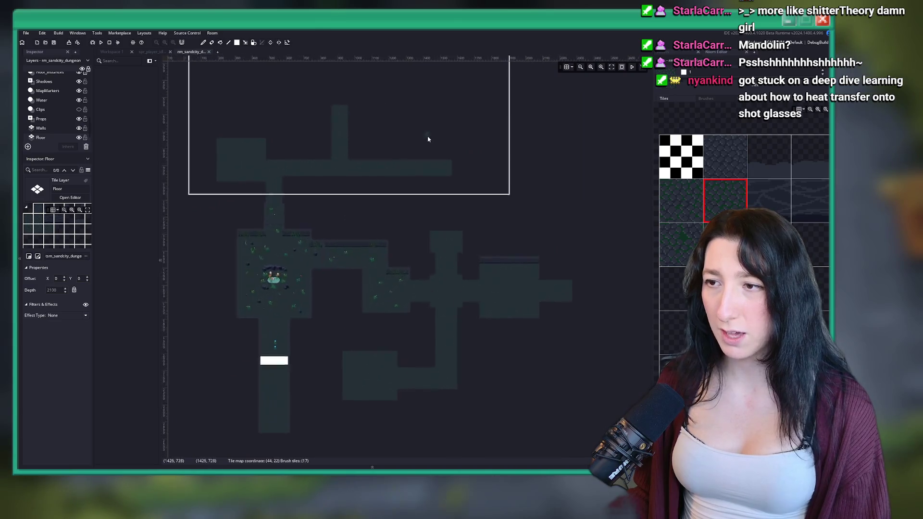
pyautogui.scroll(5, 383, 189)
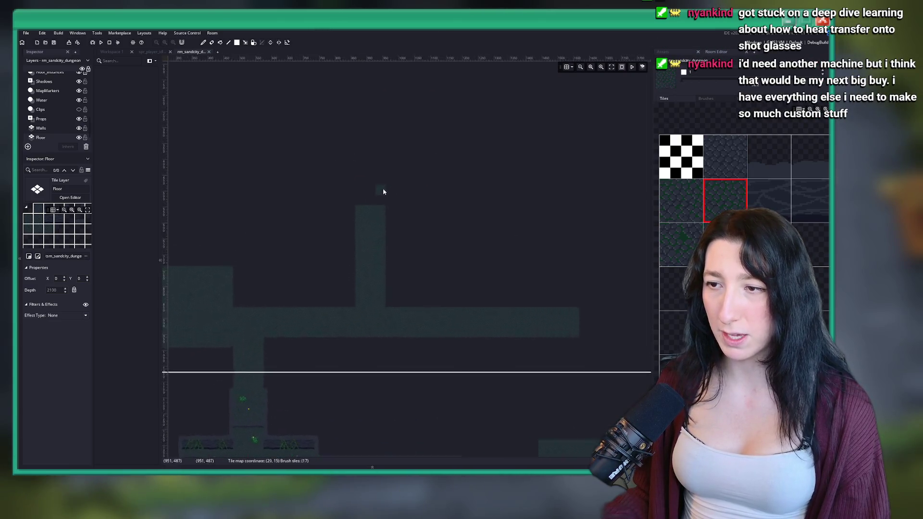
pyautogui.scroll(-2, 373, 249)
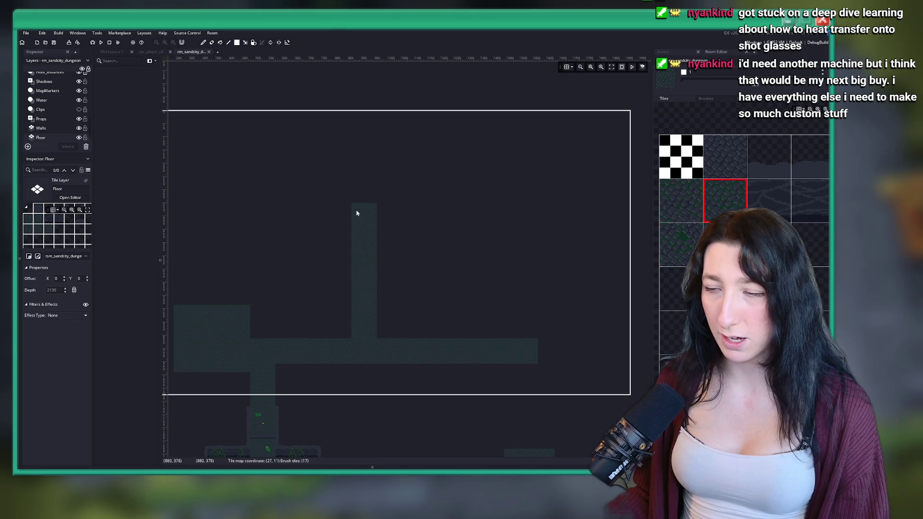
pyautogui.click(350, 214)
pyautogui.scroll(2, 349, 223)
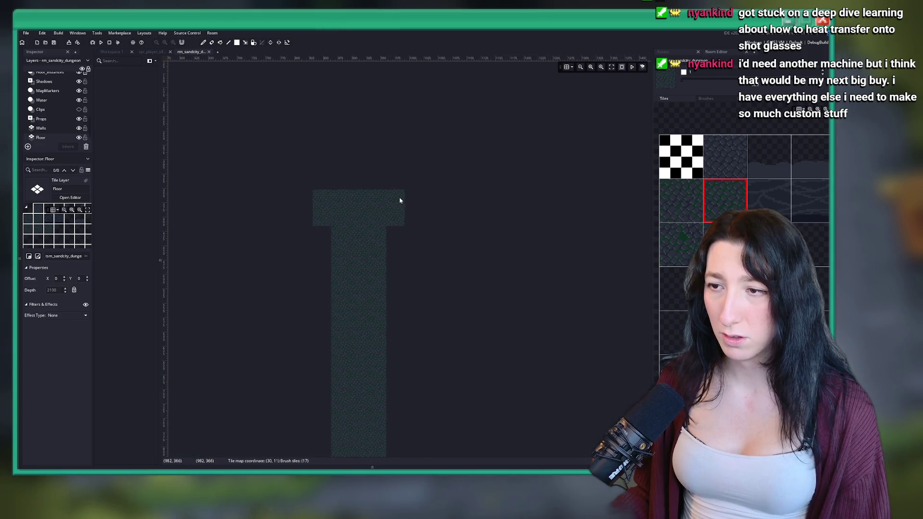
pyautogui.click(427, 244)
pyautogui.moveTo(408, 238)
pyautogui.mouseDown()
pyautogui.moveTo(320, 227)
pyautogui.moveTo(319, 210)
pyautogui.moveTo(418, 175)
pyautogui.mouseUp()
# Turn on the tile grid and erase stray tiles from the top of the new floor.
pyautogui.scroll(1, 420, 176)
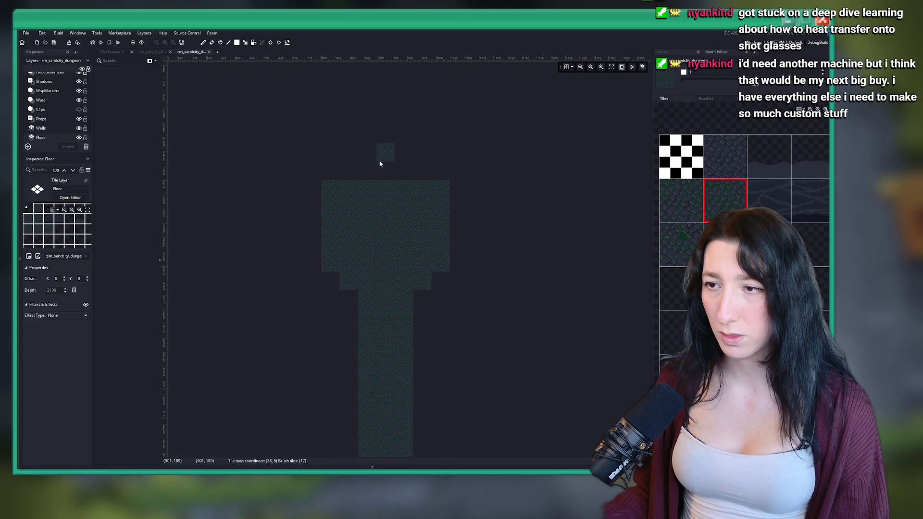
pyautogui.scroll(3, 346, 200)
pyautogui.rightClick(317, 284)
pyautogui.hotkey('ctrl', 'g')
pyautogui.scroll(-2, 480, 168)
pyautogui.scroll(-2, 479, 169)
pyautogui.scroll(2, 462, 148)
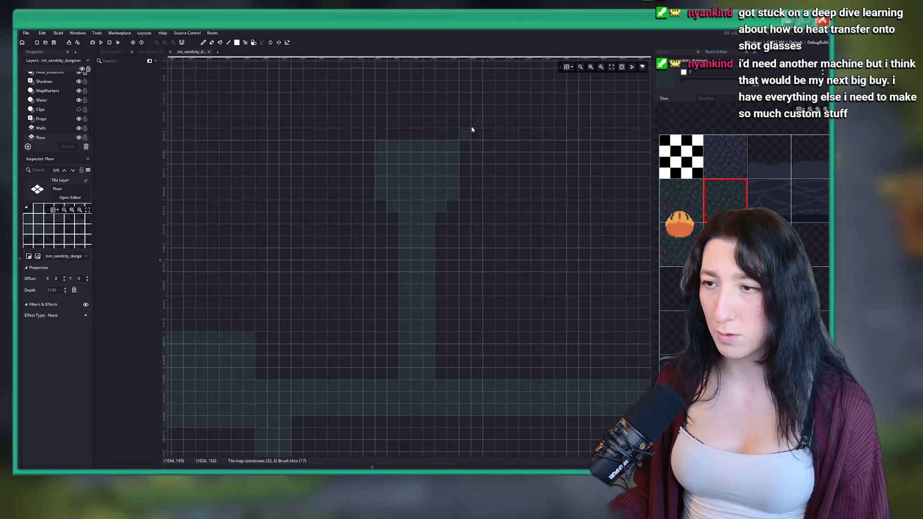
pyautogui.rightClick(424, 163)
pyautogui.rightClick(423, 212)
# Paint a floor band across the corridor, trim its bottom corners, and add a block above.
pyautogui.moveTo(392, 257); pyautogui.dragTo(451, 243)
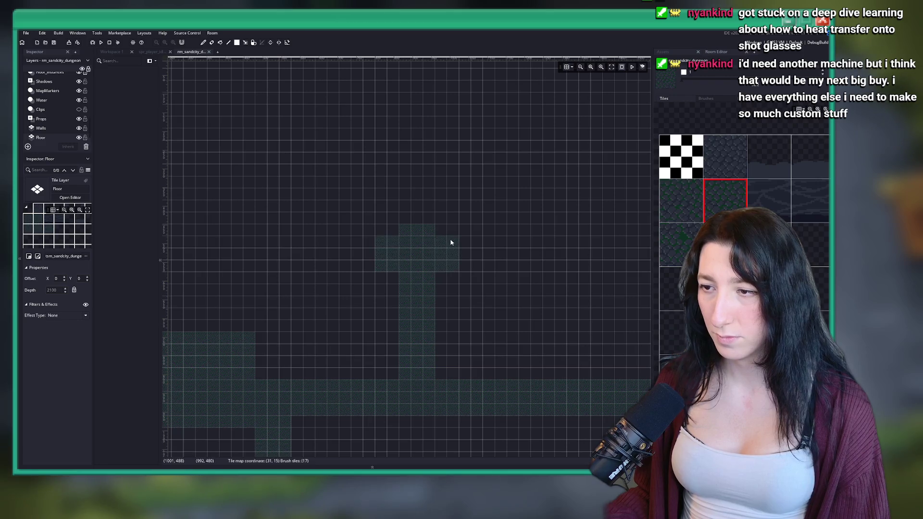
pyautogui.rightClick(448, 268)
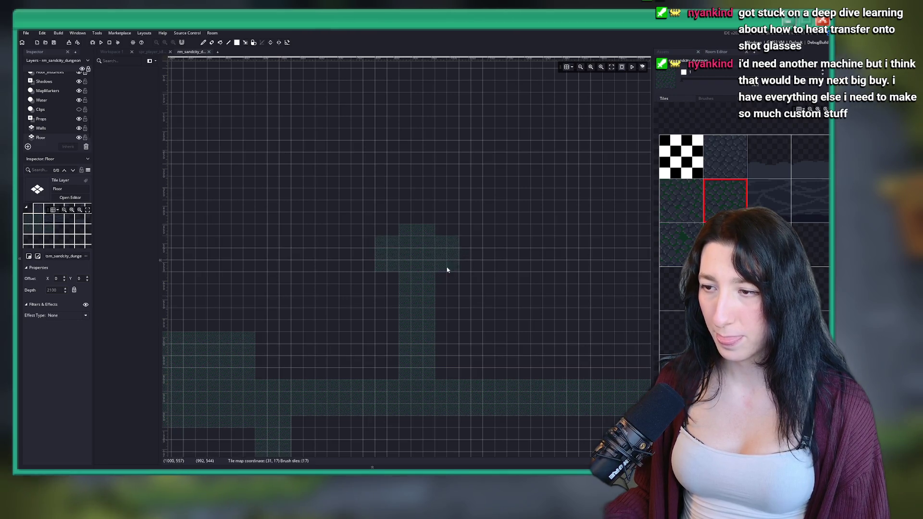
pyautogui.rightClick(373, 266)
pyautogui.moveTo(377, 239)
pyautogui.mouseDown()
pyautogui.moveTo(445, 175)
pyautogui.moveTo(452, 189)
pyautogui.mouseUp()
# Zoom out, hide the grid, and fill the notches beside the corridor with floor.
pyautogui.click(612, 67)
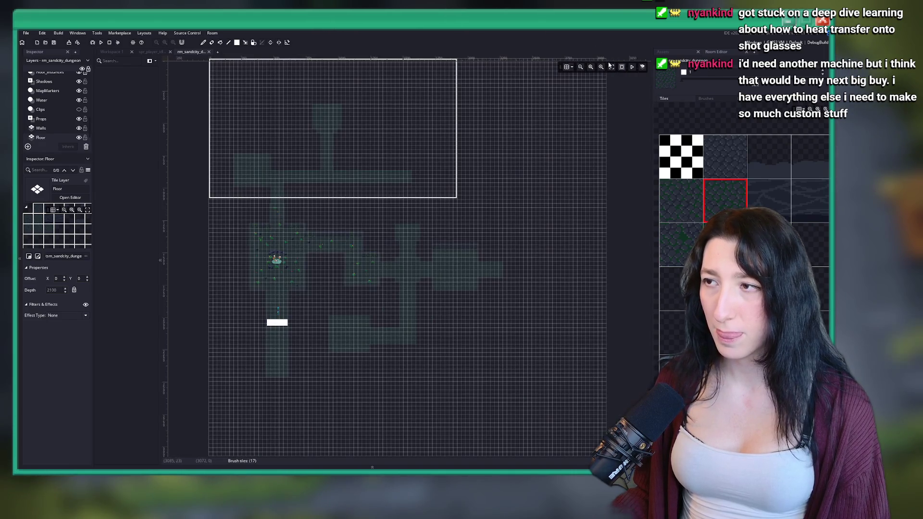
pyautogui.moveTo(276, 260); pyautogui.dragTo(392, 360)
pyautogui.scroll(3, 392, 360)
pyautogui.click(568, 68)
pyautogui.scroll(5, 435, 200)
pyautogui.scroll(-5, 448, 117)
pyautogui.scroll(5, 414, 206)
pyautogui.moveTo(399, 280)
pyautogui.mouseDown()
pyautogui.moveTo(388, 289)
pyautogui.moveTo(449, 304)
pyautogui.moveTo(459, 284)
pyautogui.mouseUp()
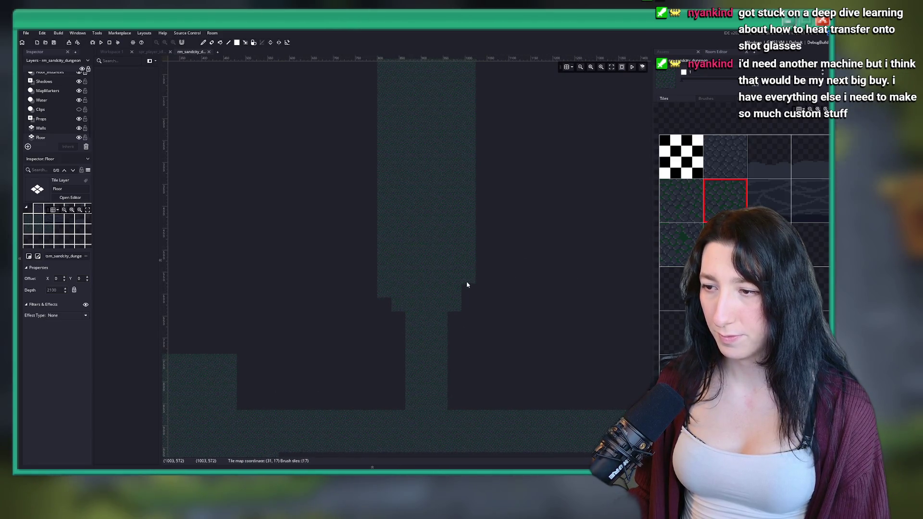
pyautogui.scroll(-3, 469, 288)
pyautogui.scroll(-3, 405, 218)
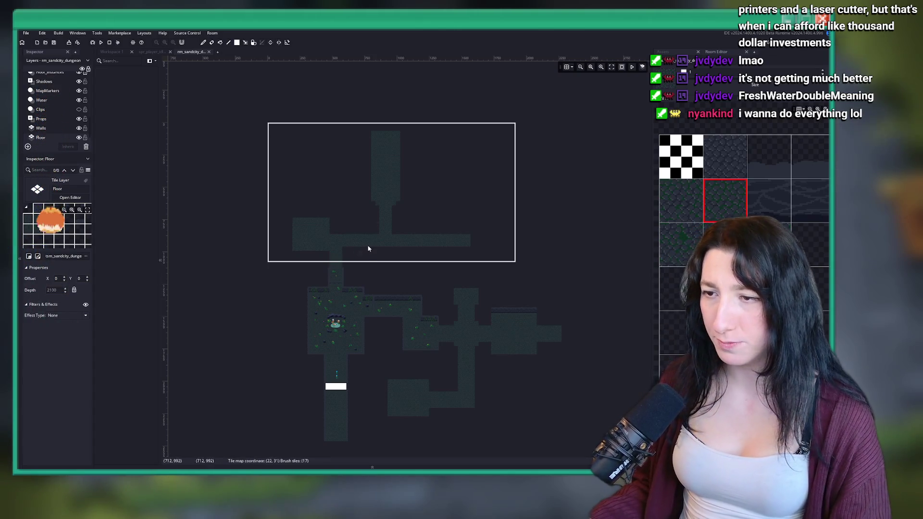
pyautogui.scroll(5, 336, 252)
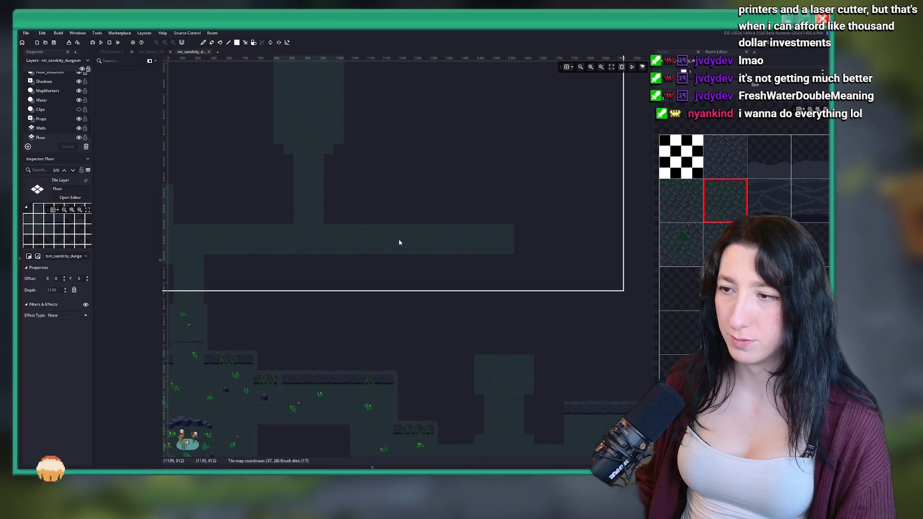
pyautogui.scroll(4, 399, 243)
pyautogui.scroll(-2, 595, 244)
pyautogui.hscroll(-5, 417, 268)
pyautogui.scroll(-3, 256, 271)
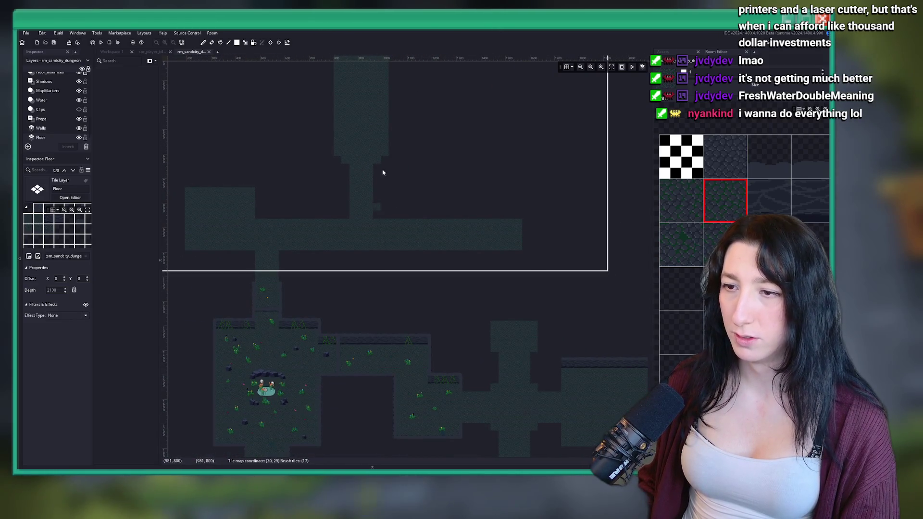
pyautogui.scroll(2, 298, 240)
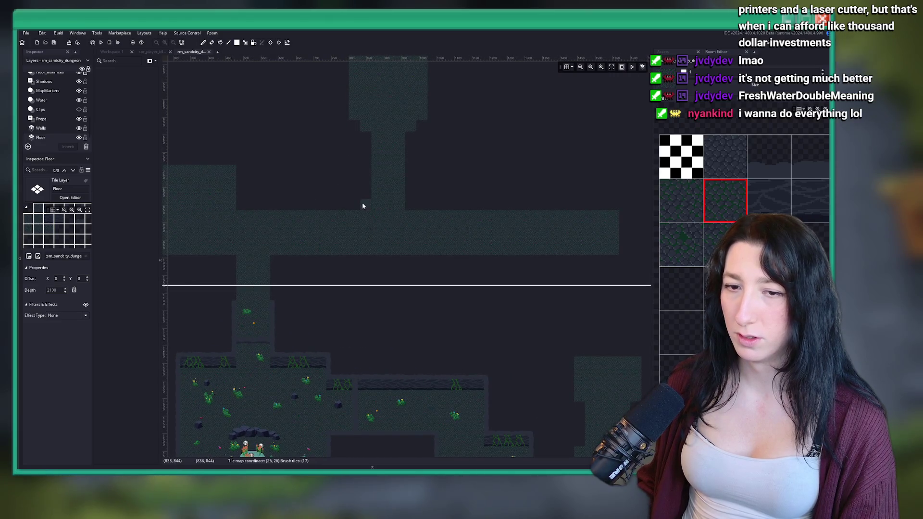
pyautogui.scroll(-1, 363, 206)
pyautogui.scroll(2, 266, 103)
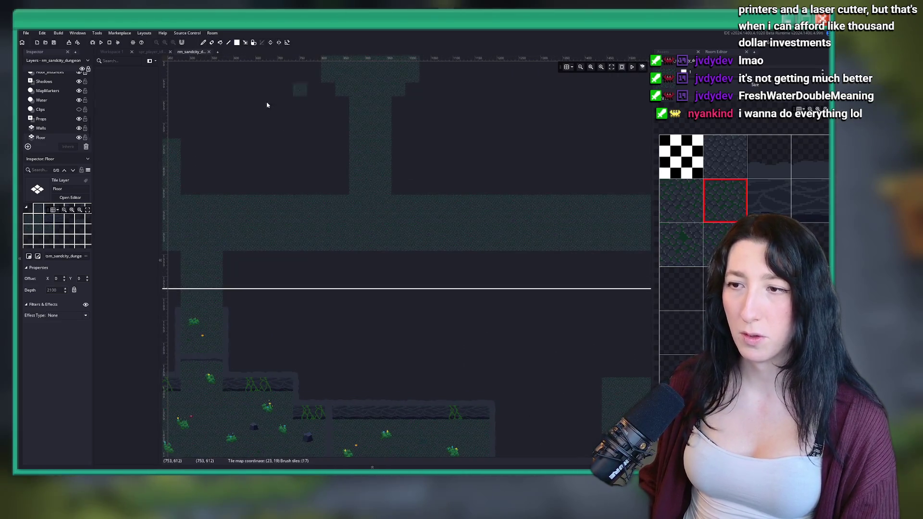
pyautogui.scroll(-3, 367, 160)
pyautogui.scroll(-1, 380, 159)
pyautogui.scroll(-1, 388, 172)
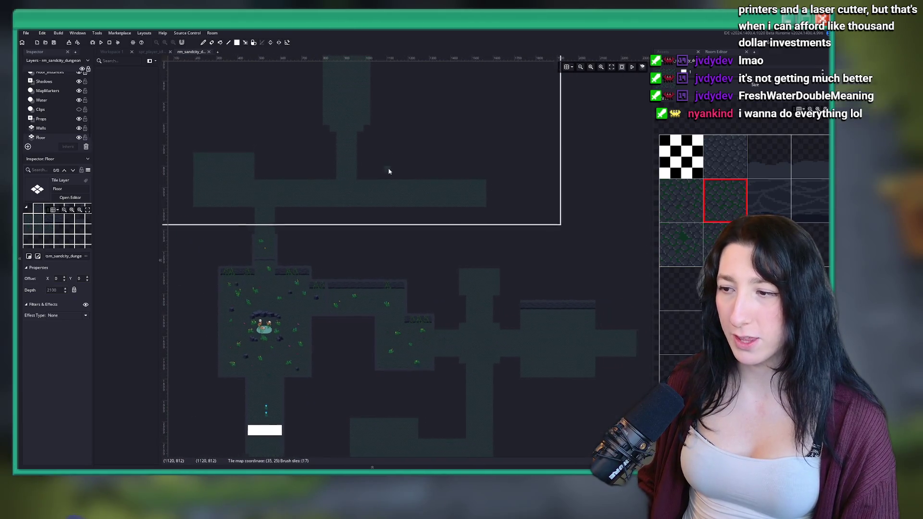
pyautogui.scroll(-2, 408, 250)
pyautogui.scroll(-2, 351, 240)
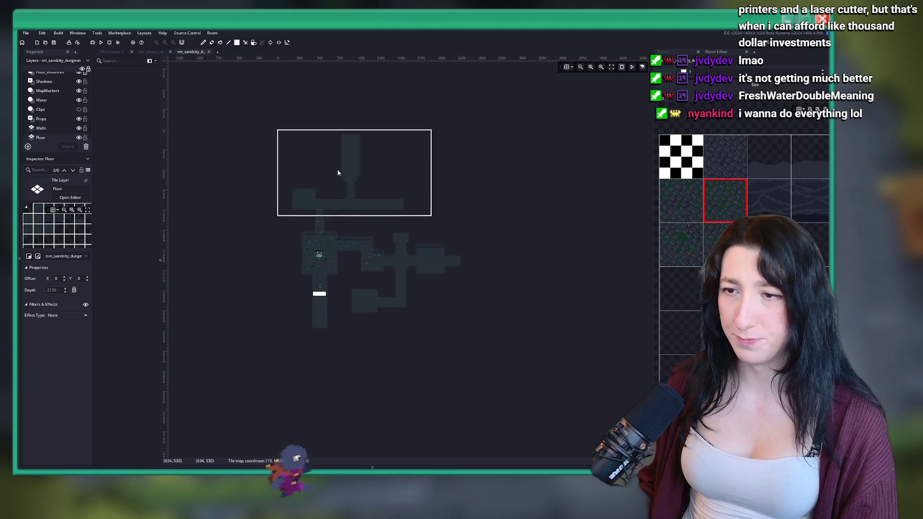
pyautogui.scroll(3, 337, 171)
pyautogui.scroll(-1, 329, 226)
pyautogui.scroll(1, 375, 144)
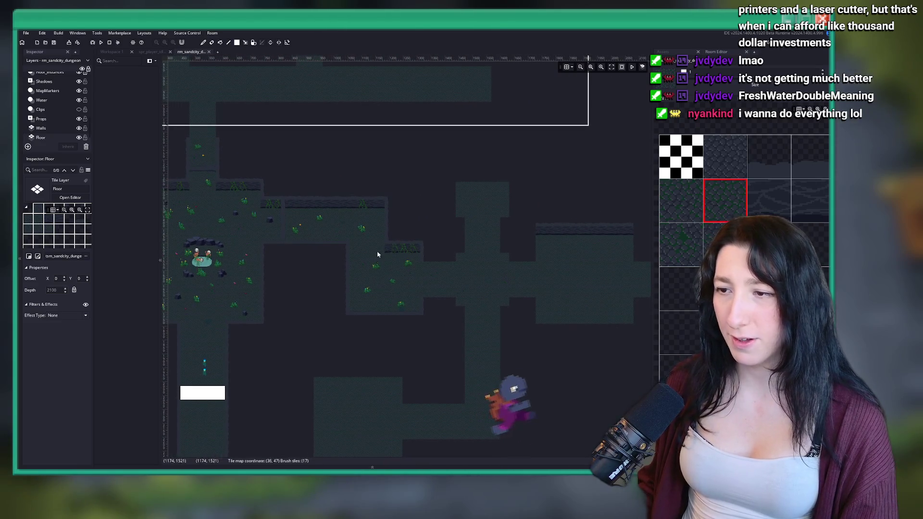
pyautogui.scroll(2, 351, 278)
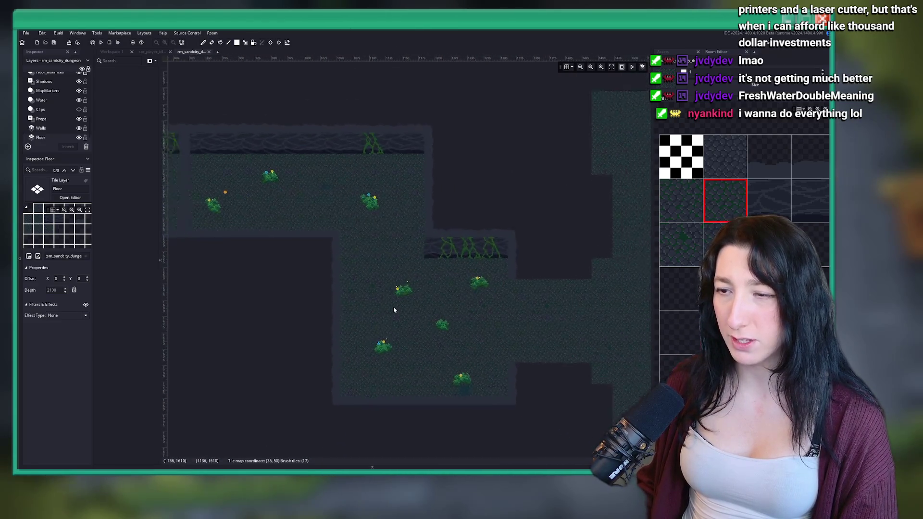
pyautogui.scroll(-2, 367, 247)
pyautogui.scroll(2, 480, 236)
pyautogui.scroll(-1, 480, 235)
pyautogui.scroll(1, 280, 206)
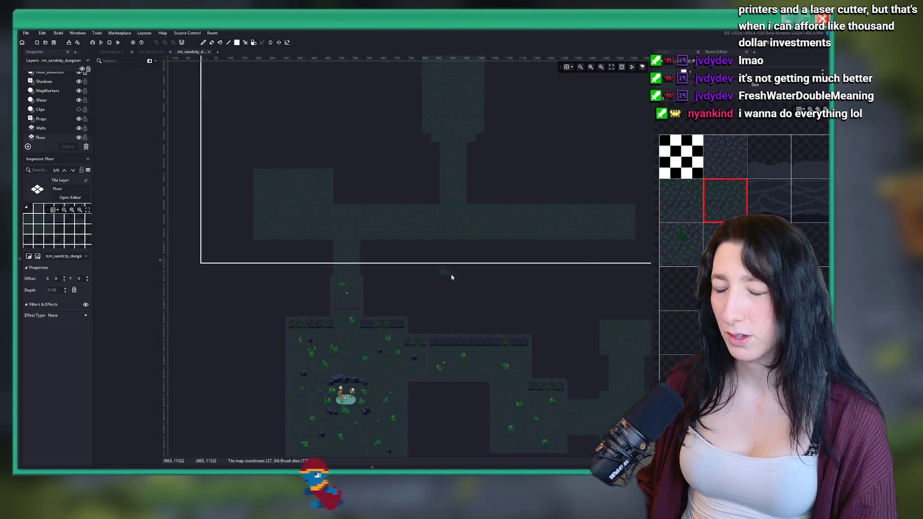
pyautogui.scroll(-1, 344, 255)
pyautogui.scroll(1, 386, 196)
pyautogui.scroll(-2, 390, 270)
pyautogui.scroll(1, 516, 252)
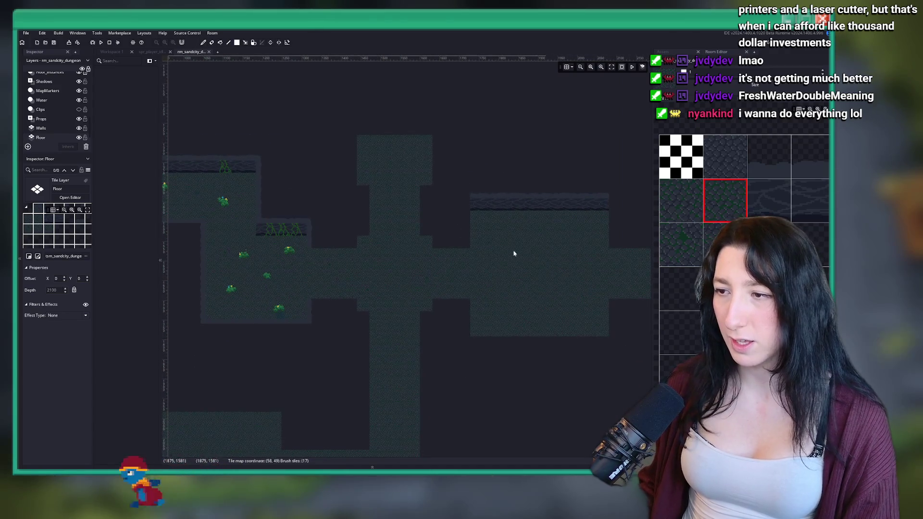
pyautogui.scroll(-1, 486, 266)
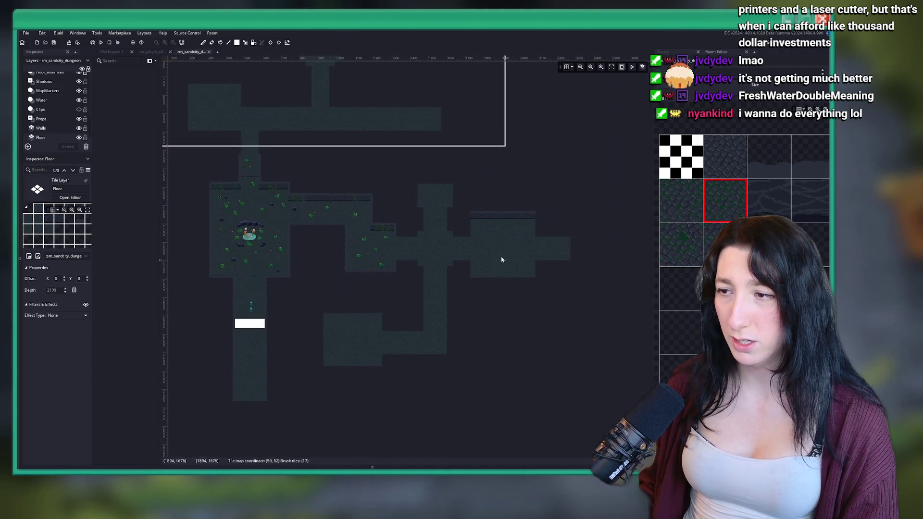
pyautogui.scroll(1, 406, 134)
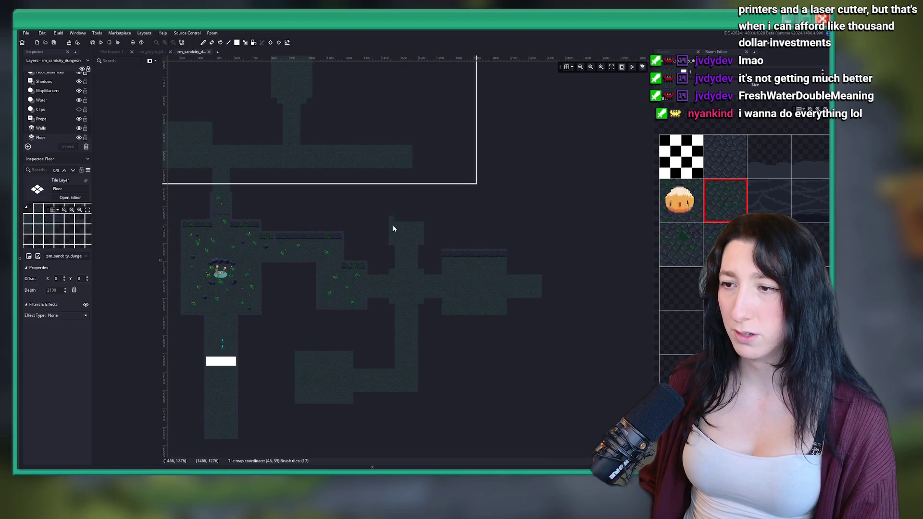
pyautogui.scroll(-1, 372, 241)
pyautogui.scroll(-1, 540, 134)
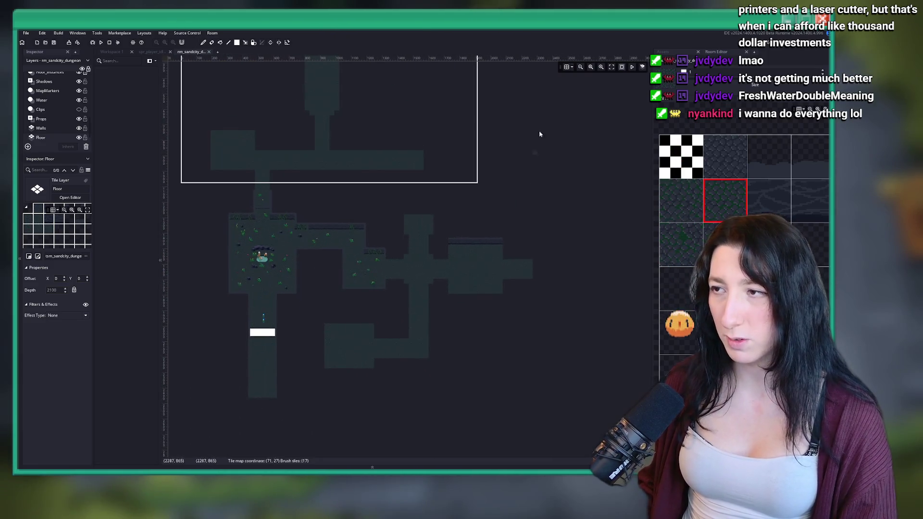
pyautogui.click(567, 67)
pyautogui.scroll(-2, 443, 165)
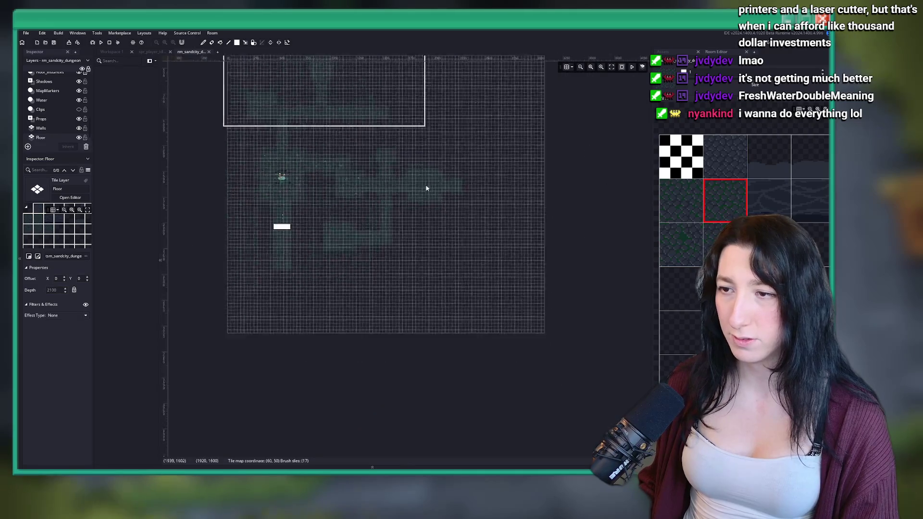
pyautogui.scroll(2, 399, 266)
pyautogui.click(566, 68)
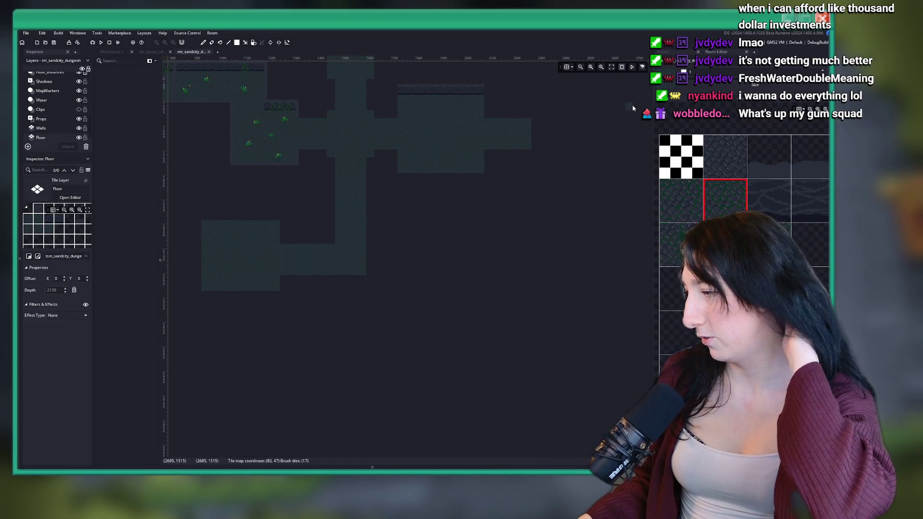
pyautogui.click(567, 67)
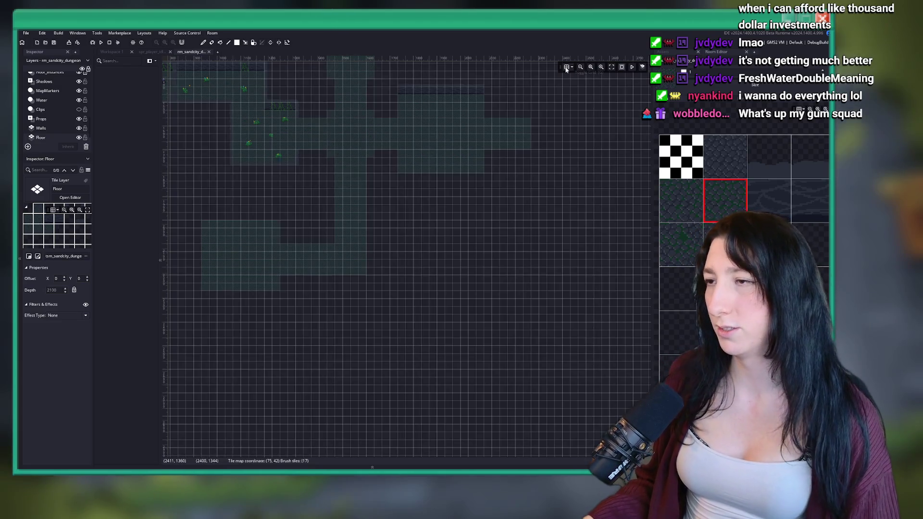
# Zoom and pan the room editor to bring the upper floor tiles into view.
pyautogui.scroll(5, 471, 218)
pyautogui.scroll(4, 350, 202)
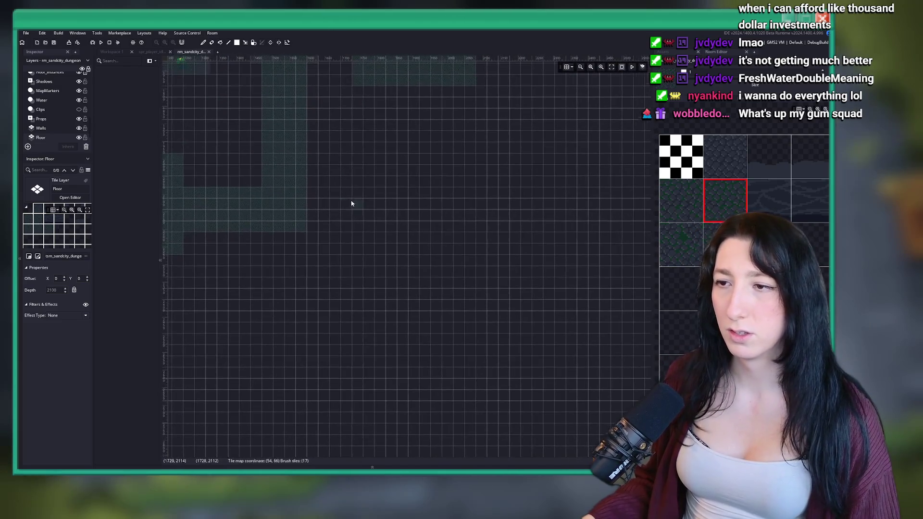
pyautogui.moveTo(356, 127); pyautogui.dragTo(335, 169)
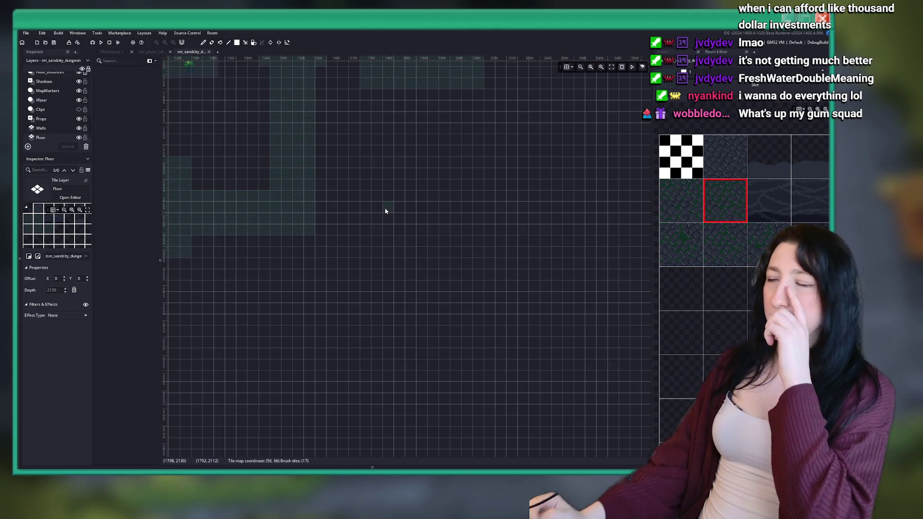
pyautogui.scroll(3, 330, 282)
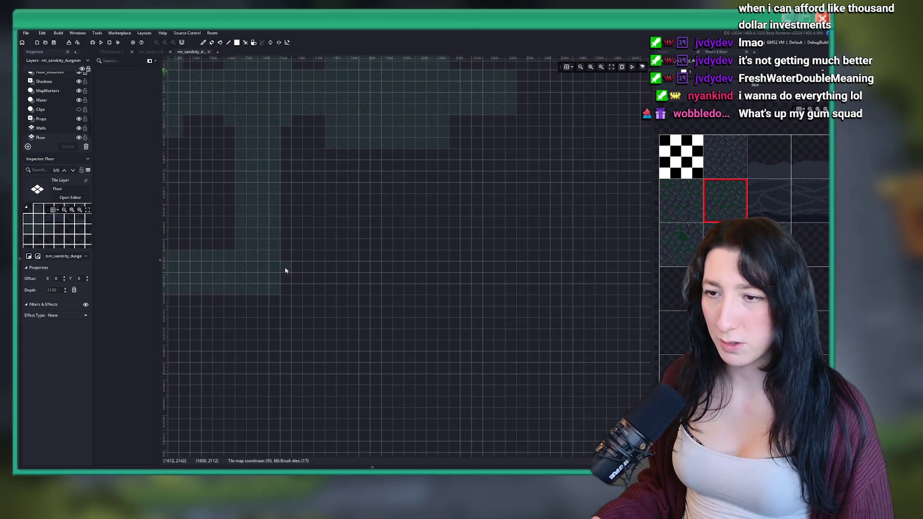
pyautogui.scroll(3, 299, 277)
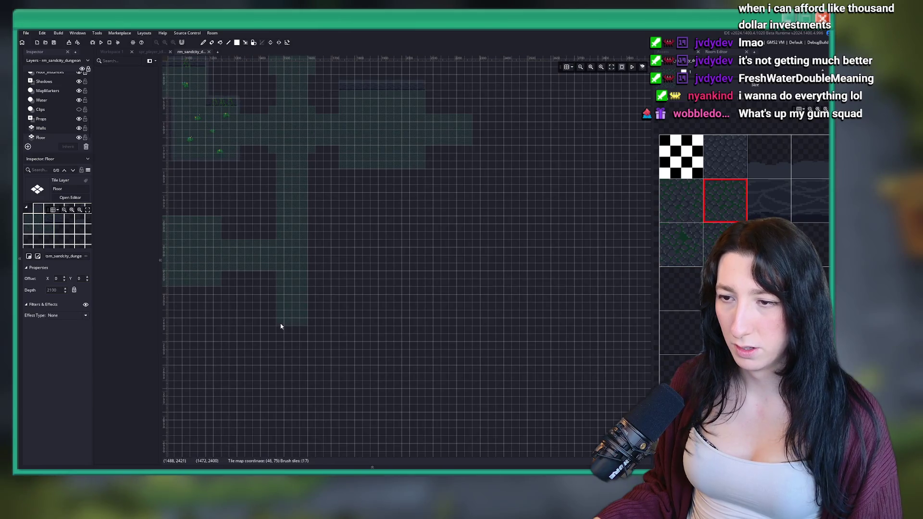
pyautogui.scroll(-3, 282, 317)
pyautogui.scroll(-2, 283, 312)
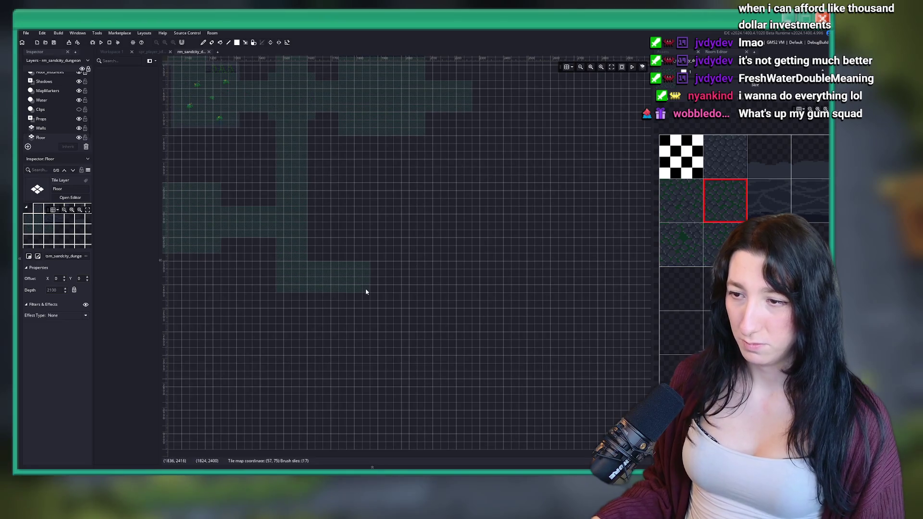
pyautogui.scroll(2, 359, 288)
# Paint floor tiles to extend the Floor layer band further right and down.
pyautogui.click(529, 282)
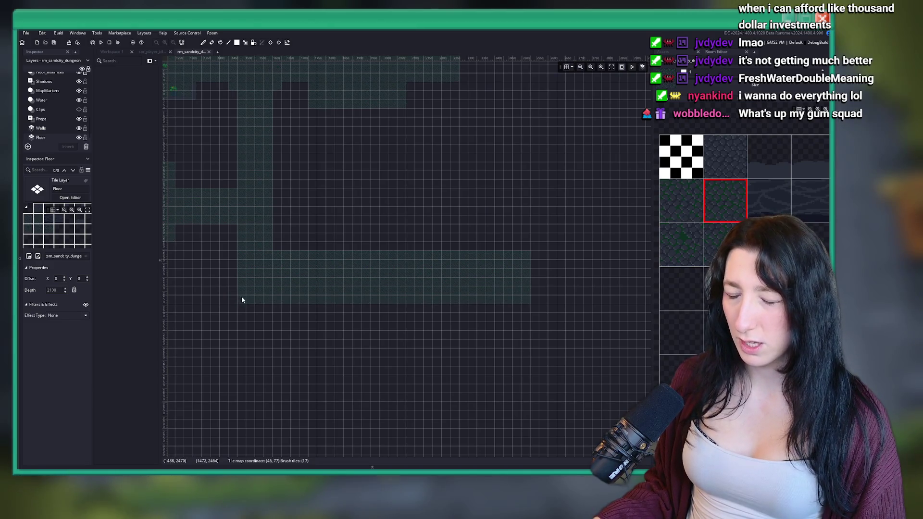
pyautogui.scroll(3, 241, 296)
pyautogui.scroll(-5, 329, 244)
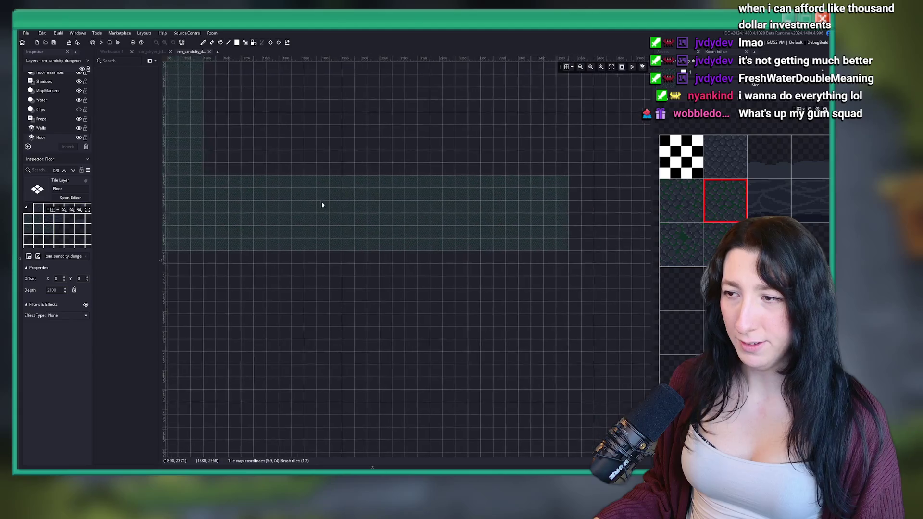
pyautogui.scroll(3, 475, 202)
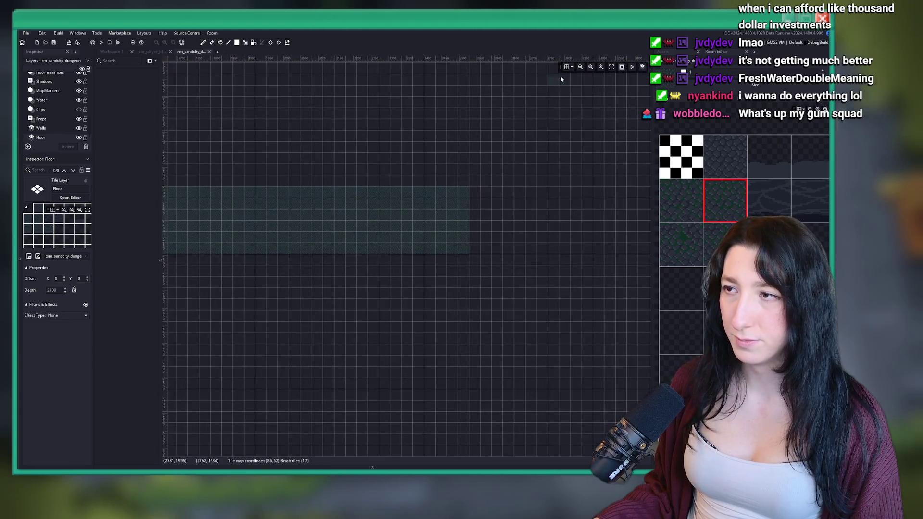
pyautogui.scroll(-3, 323, 146)
pyautogui.scroll(3, 255, 159)
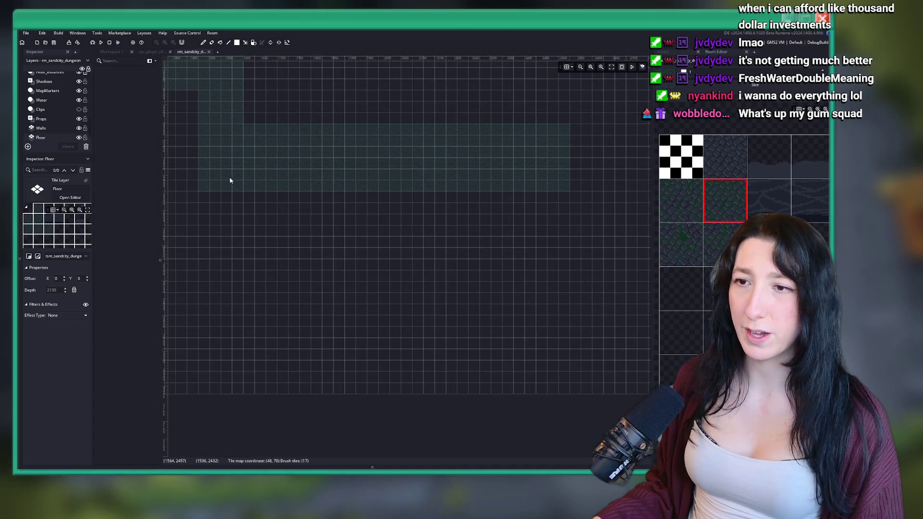
pyautogui.scroll(2, 286, 84)
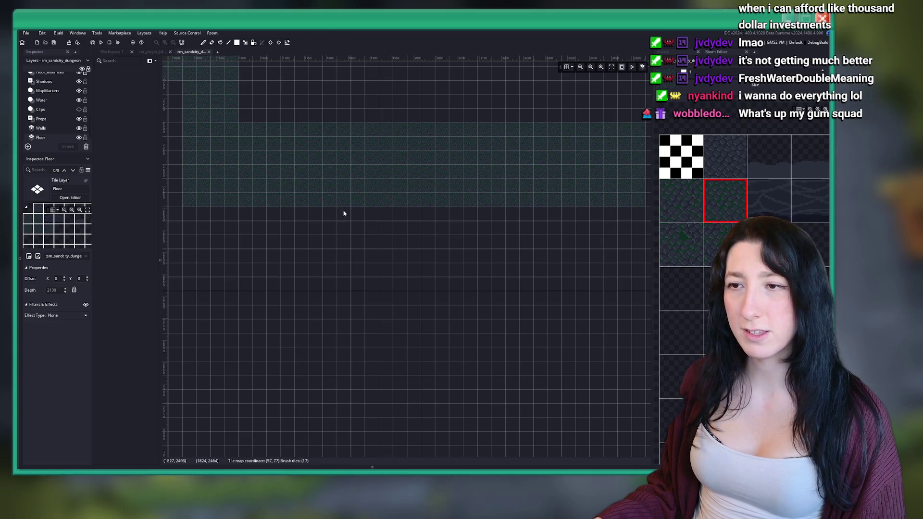
pyautogui.scroll(-3, 495, 226)
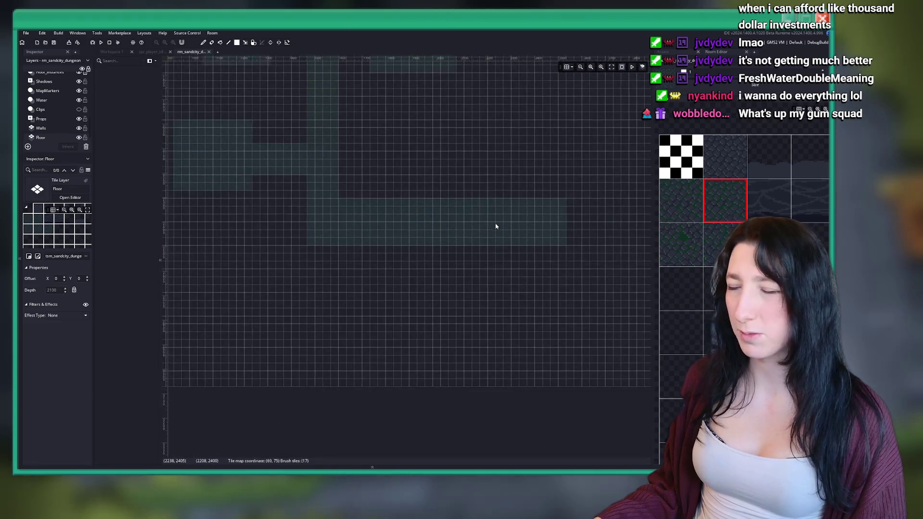
pyautogui.scroll(4, 491, 230)
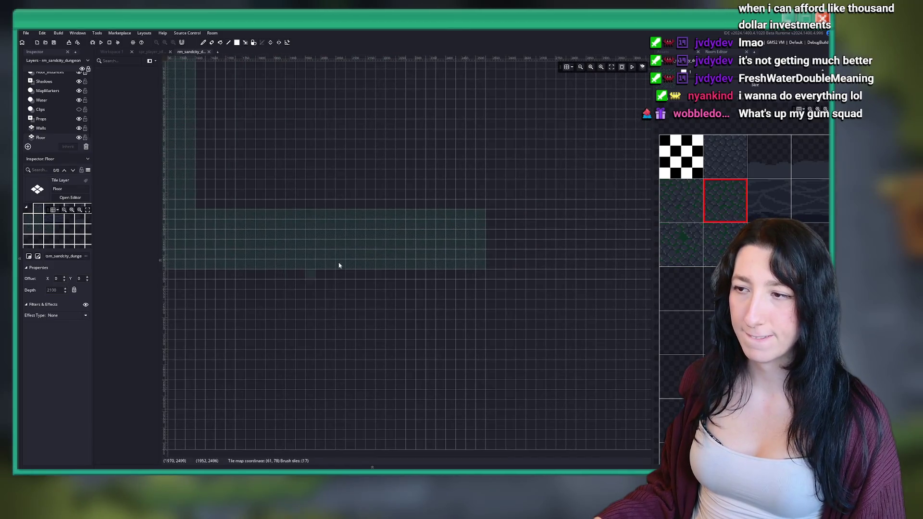
pyautogui.scroll(-3, 460, 237)
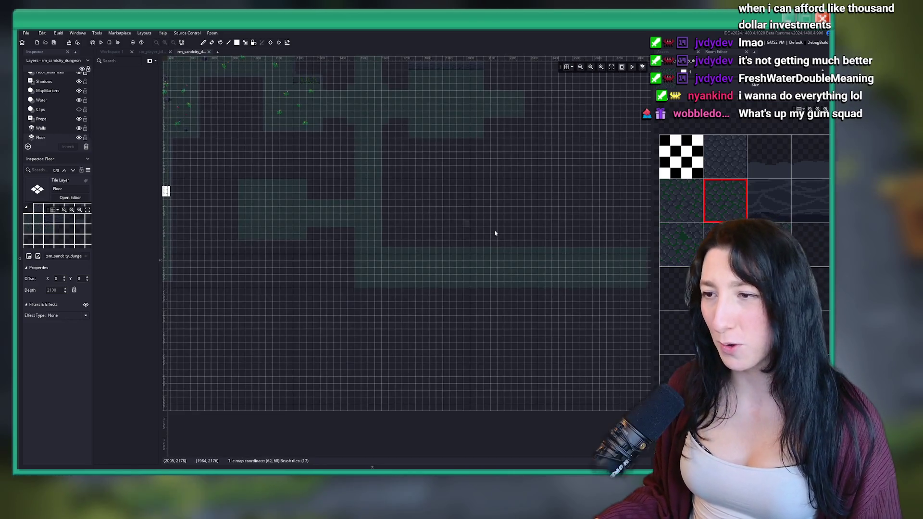
# Paint a vertical strip of floor tiles down from the corridor's right end.
pyautogui.hscroll(3, 495, 233)
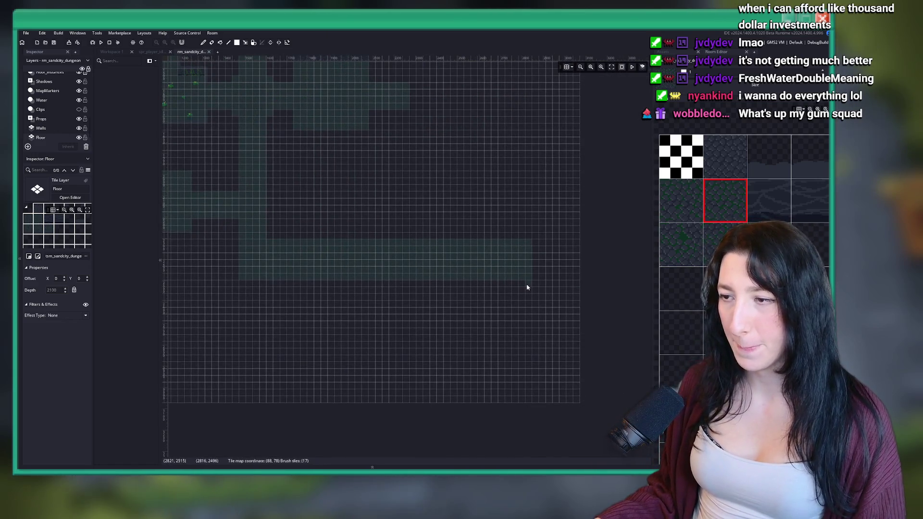
pyautogui.moveTo(527, 288); pyautogui.dragTo(491, 334)
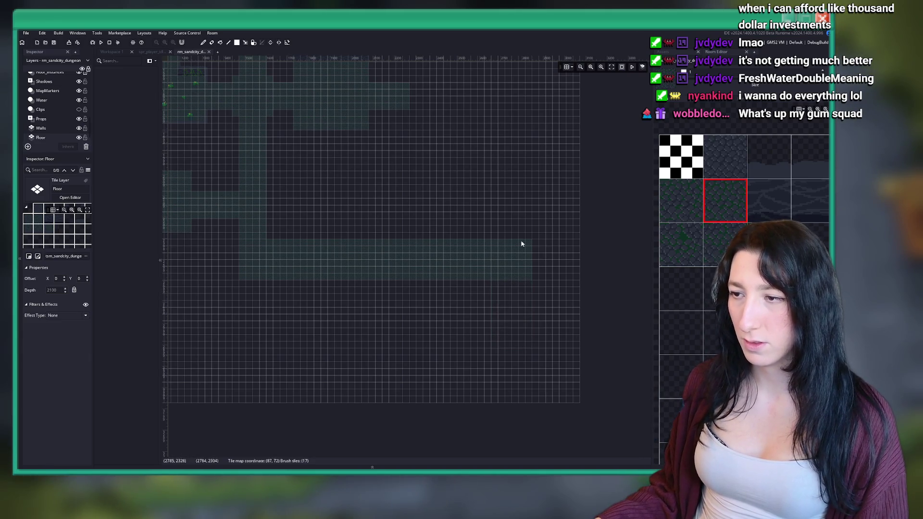
pyautogui.scroll(4, 545, 254)
pyautogui.scroll(-5, 505, 253)
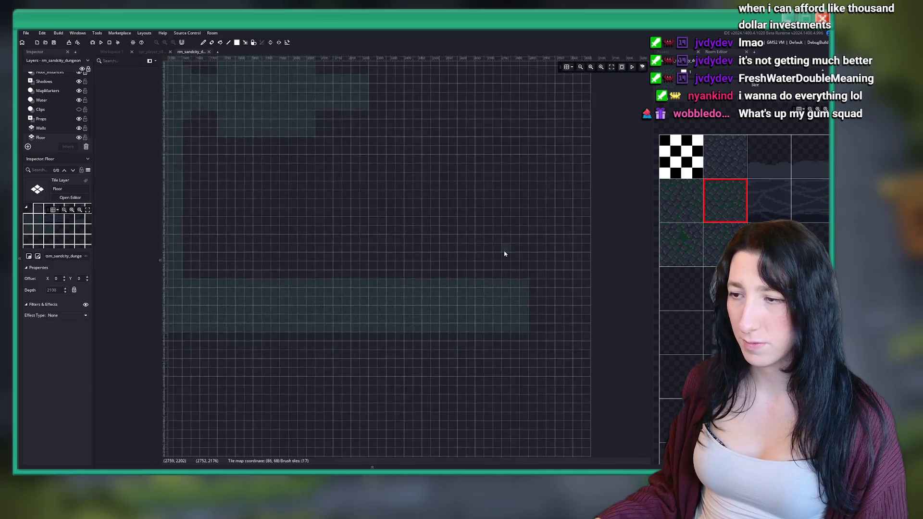
pyautogui.scroll(3, 494, 244)
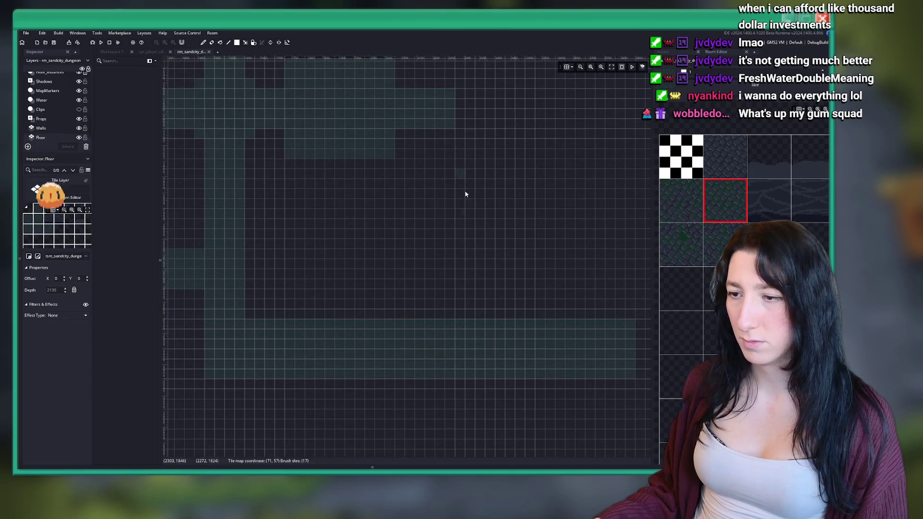
pyautogui.scroll(-2, 279, 413)
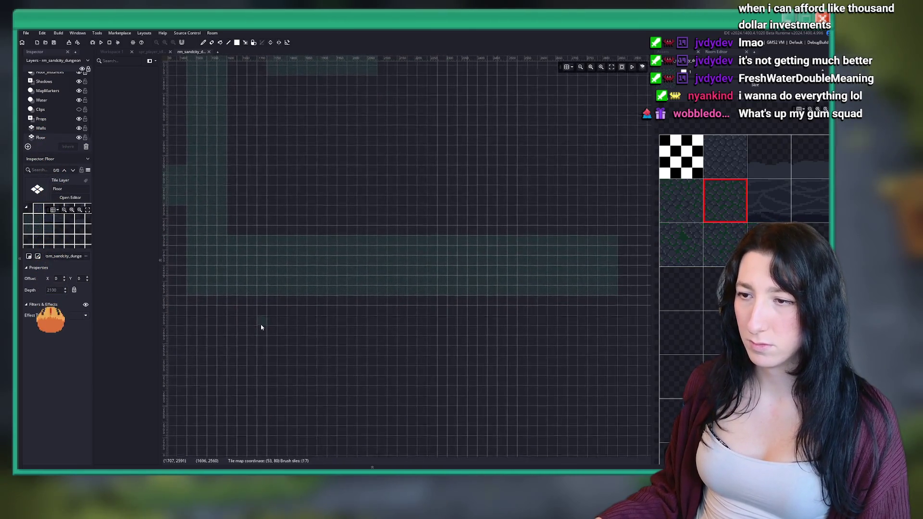
# Shift the view and paint a new block of floor tiles at the corridor's end.
pyautogui.moveTo(258, 313)
pyautogui.mouseDown()
pyautogui.moveTo(266, 301)
pyautogui.moveTo(392, 277)
pyautogui.mouseUp()
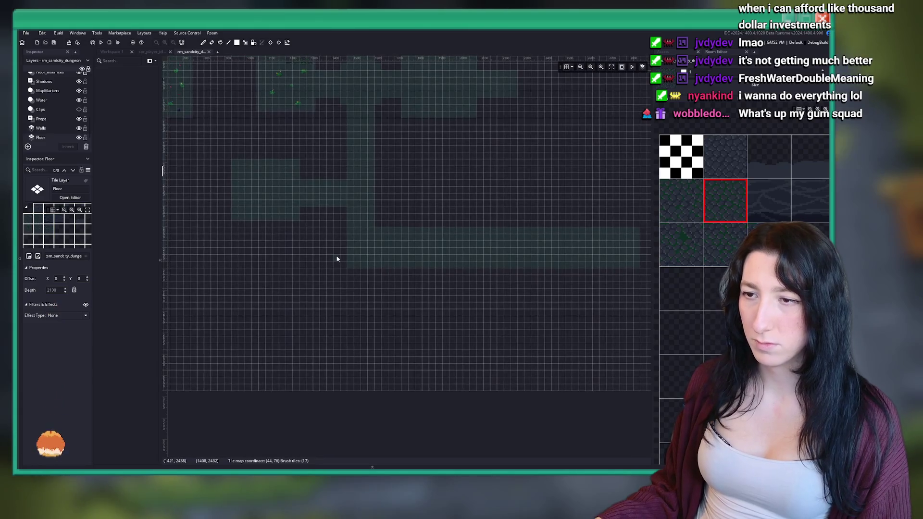
pyautogui.scroll(-3, 336, 259)
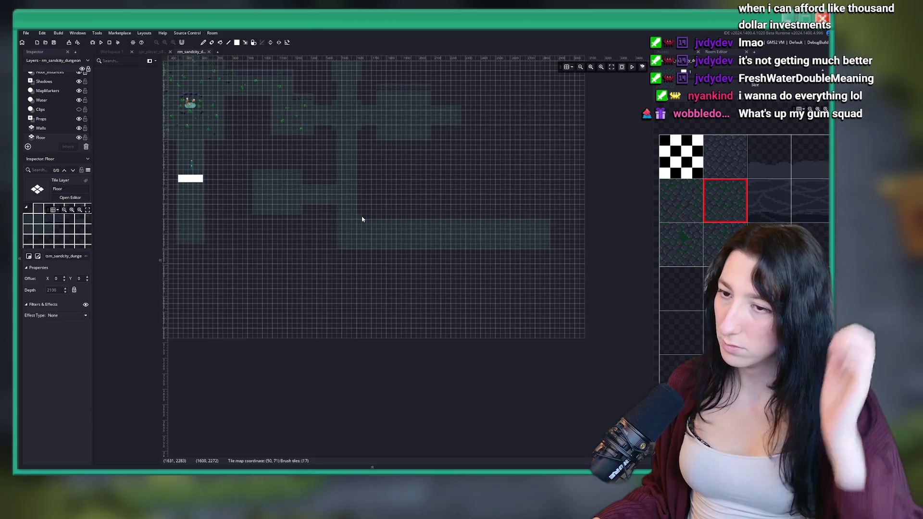
pyautogui.scroll(2, 404, 204)
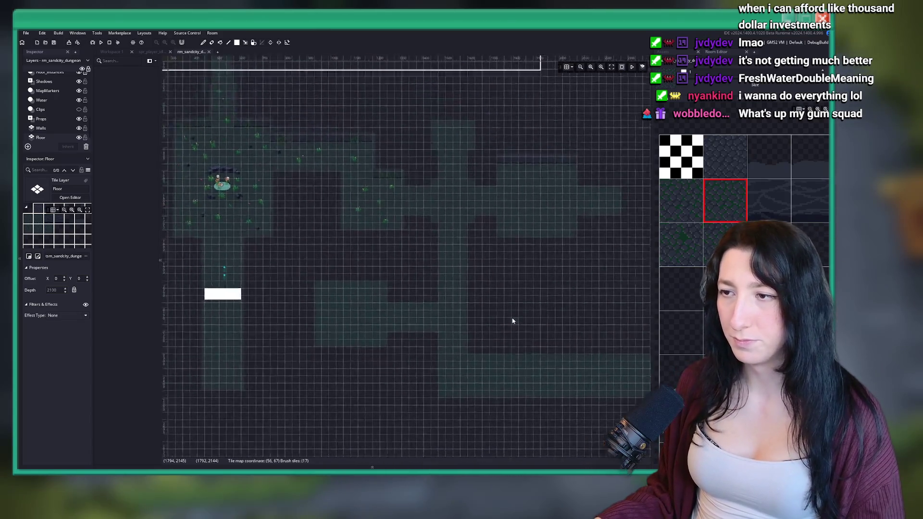
pyautogui.scroll(-2, 493, 349)
pyautogui.scroll(5, 562, 264)
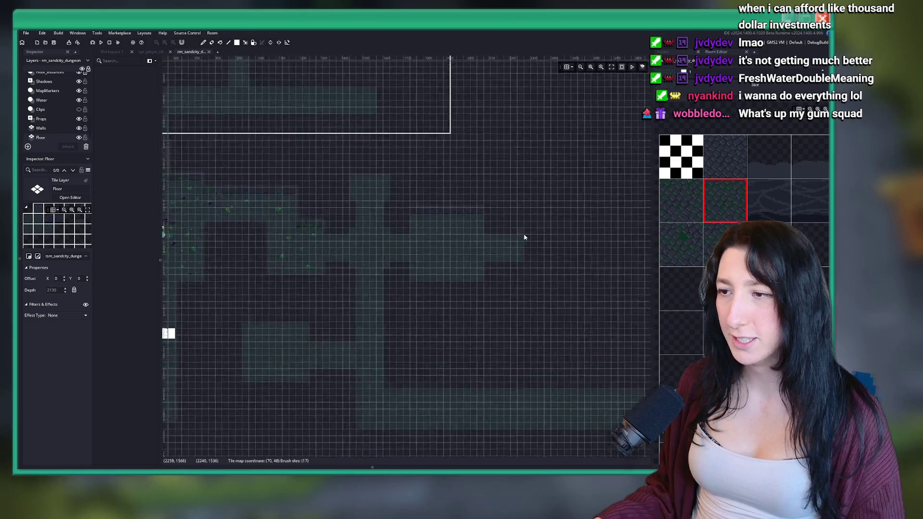
pyautogui.scroll(3, 430, 252)
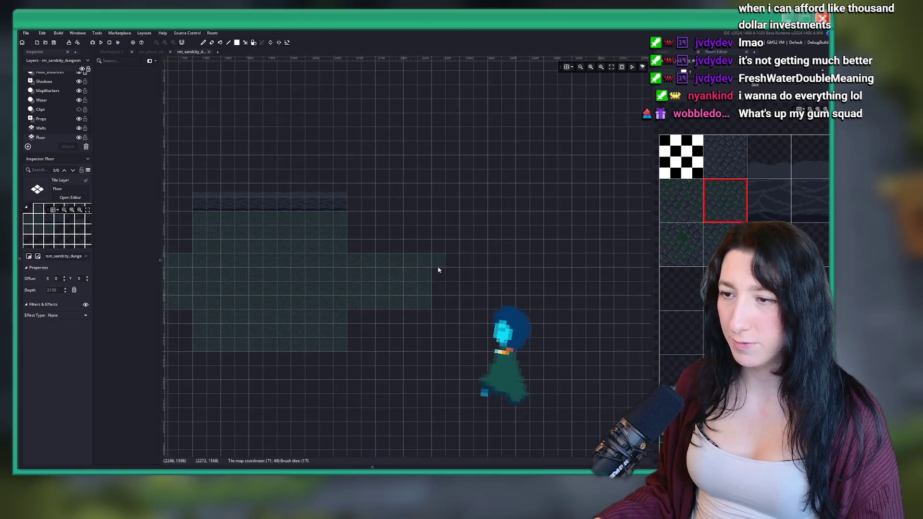
pyautogui.moveTo(398, 240)
pyautogui.mouseDown()
pyautogui.moveTo(458, 330)
pyautogui.moveTo(471, 332)
pyautogui.moveTo(394, 326)
pyautogui.mouseUp()
# Erase the new block's bottom two rows and rightmost column of floor tiles.
pyautogui.moveTo(459, 328); pyautogui.dragTo(392, 310)
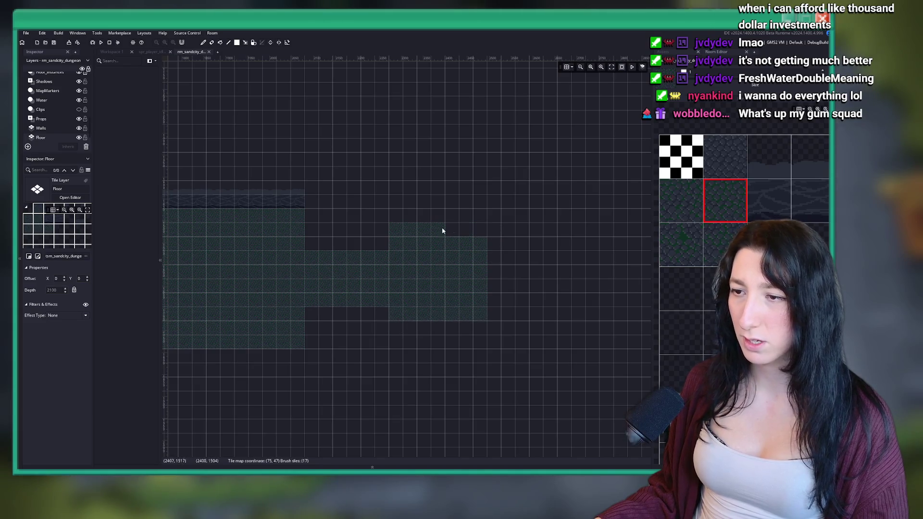
pyautogui.moveTo(481, 240); pyautogui.dragTo(481, 310)
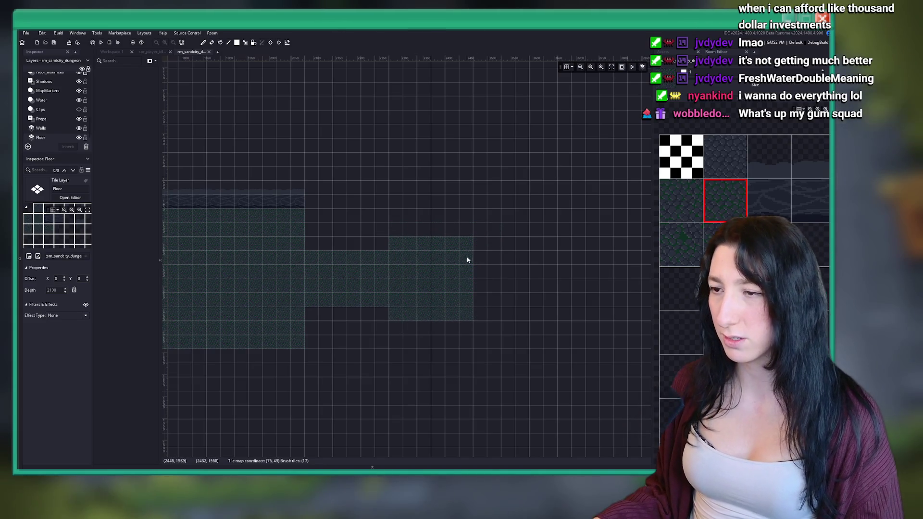
pyautogui.scroll(-5, 542, 196)
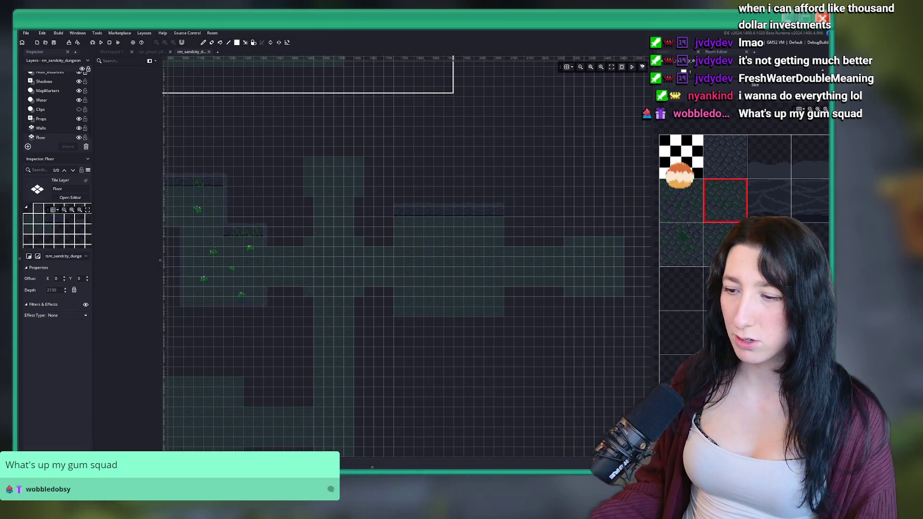
# Bring the Steamworks demo page to the front, then return to the GameMaker room editor.
pyautogui.moveTo(468, 449)
pyautogui.click(416, 445)
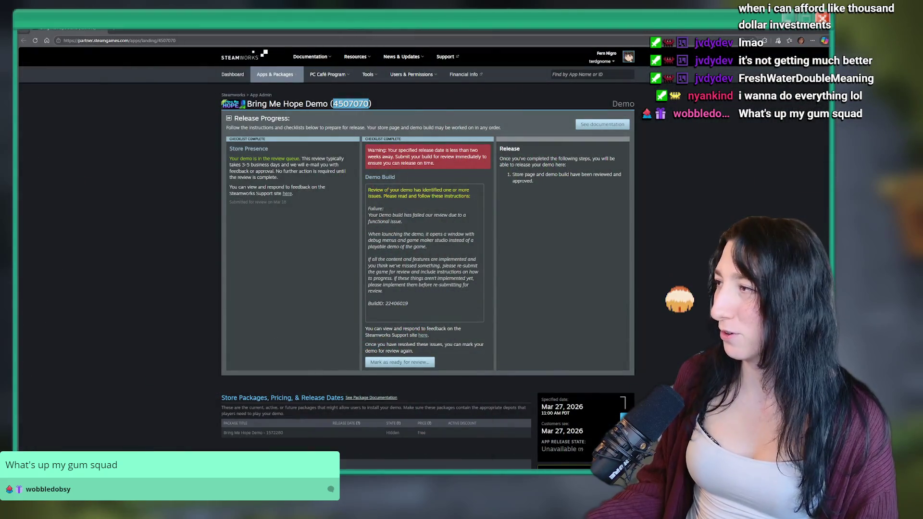
pyautogui.hotkey('alt', 'Tab')
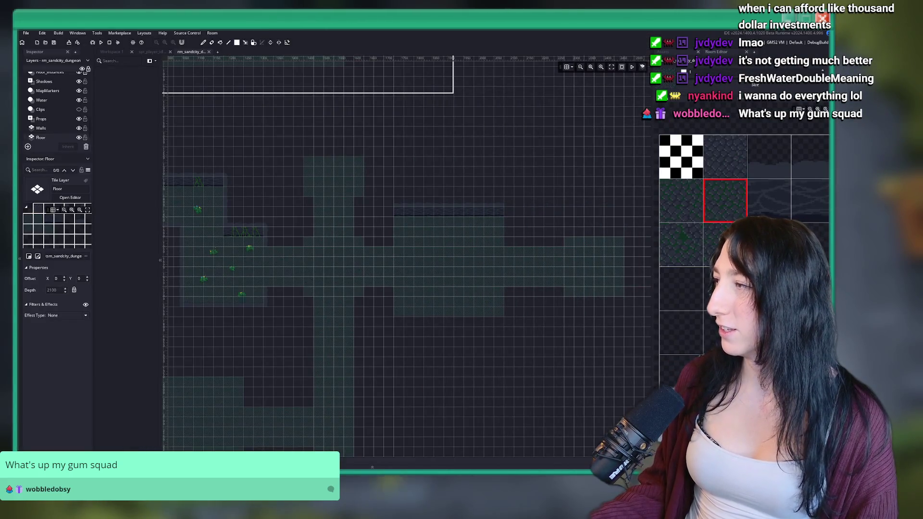